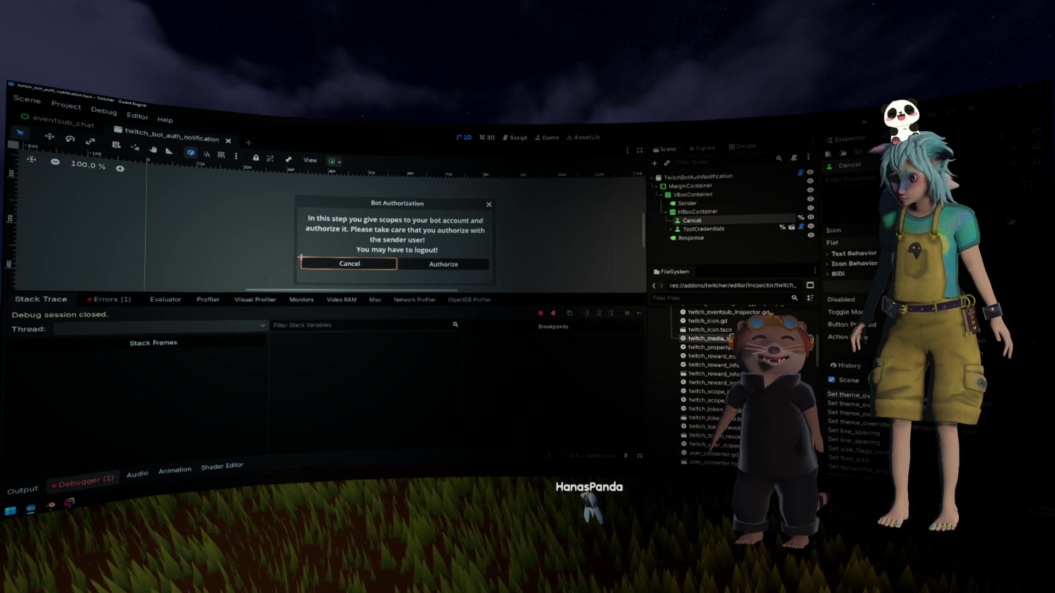
Step: Expand the Cancel button's Theme Overrides > Styles section in the Inspector
{"action": "scroll", "coordinate": [851, 275], "scroll_direction": "down", "scroll_amount": 3}
{"action": "scroll", "coordinate": [863, 269], "scroll_direction": "down", "scroll_amount": 4}
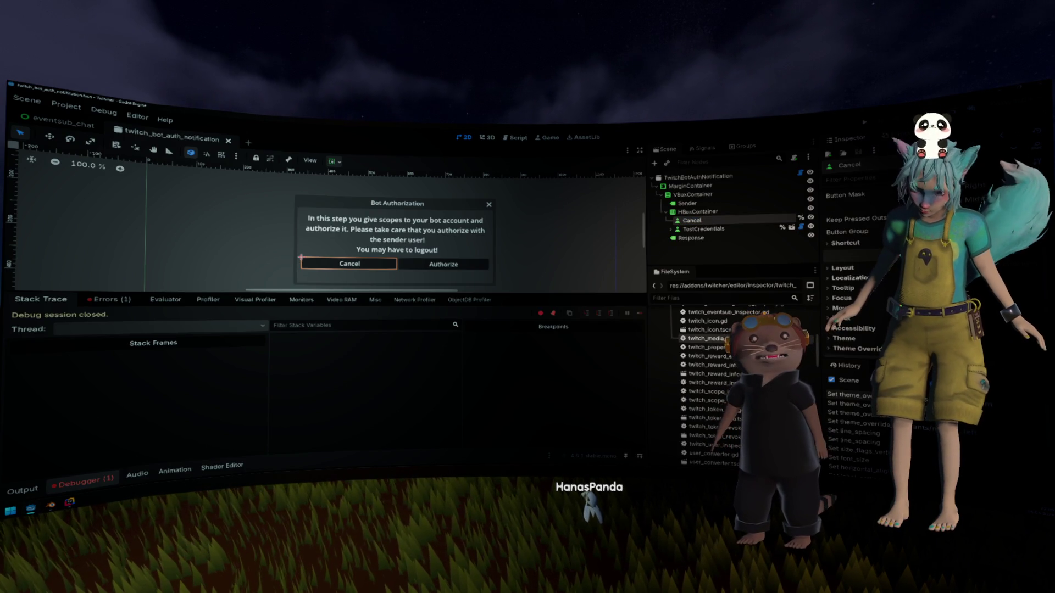
{"action": "left_click", "coordinate": [844, 339]}
{"action": "scroll", "coordinate": [860, 346], "scroll_direction": "down", "scroll_amount": 2}
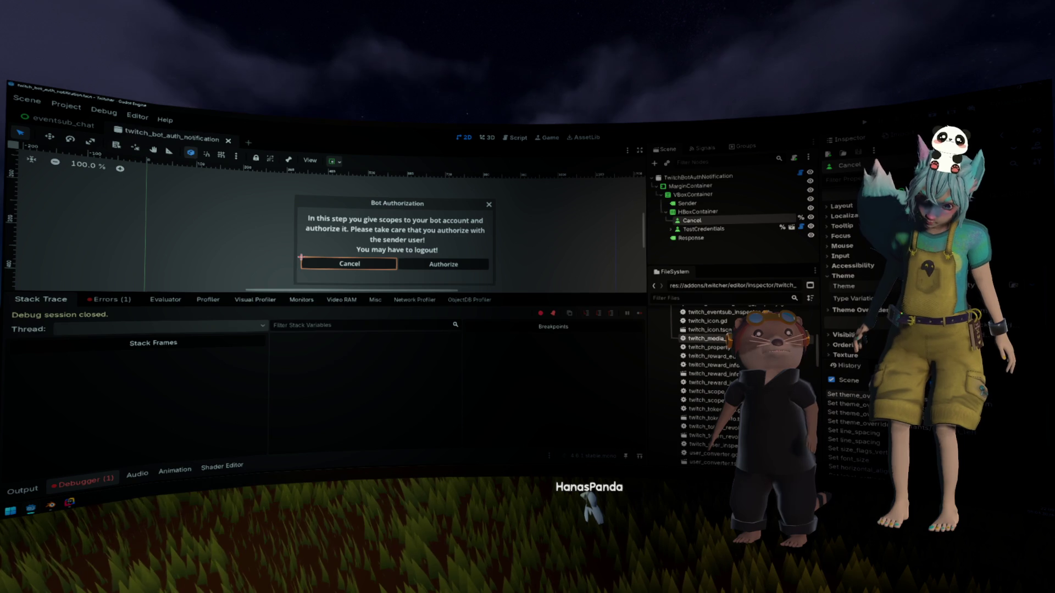
{"action": "scroll", "coordinate": [857, 275], "scroll_direction": "down", "scroll_amount": 5}
{"action": "left_click", "coordinate": [846, 264]}
{"action": "left_click", "coordinate": [843, 275]}
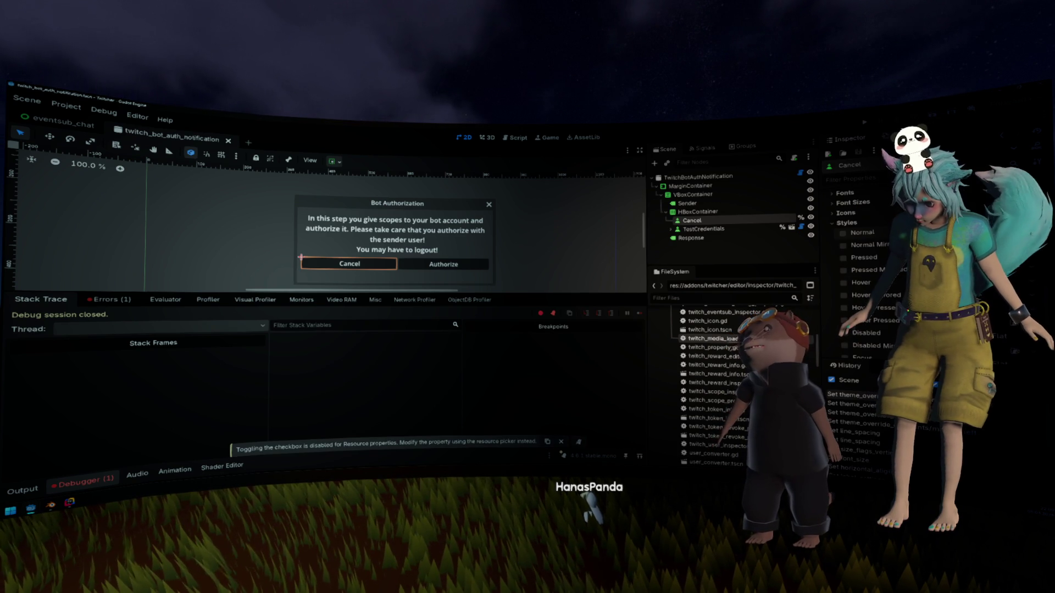
Step: Toggle the Normal style override on and off, collapse Styles, and browse for a theme resource
{"action": "scroll", "coordinate": [874, 246], "scroll_direction": "down", "scroll_amount": 3}
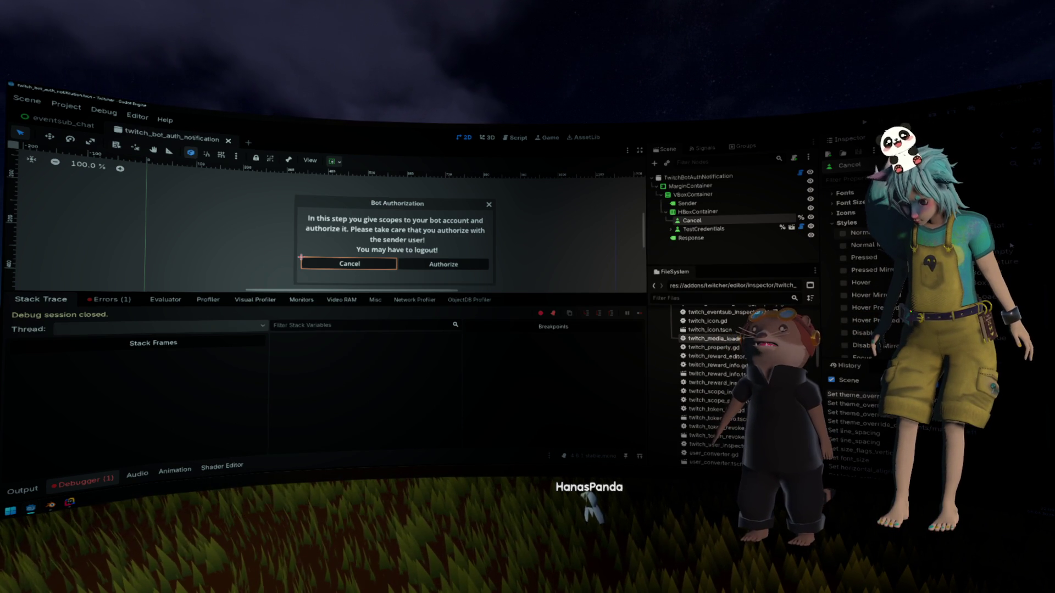
{"action": "left_click", "coordinate": [842, 233]}
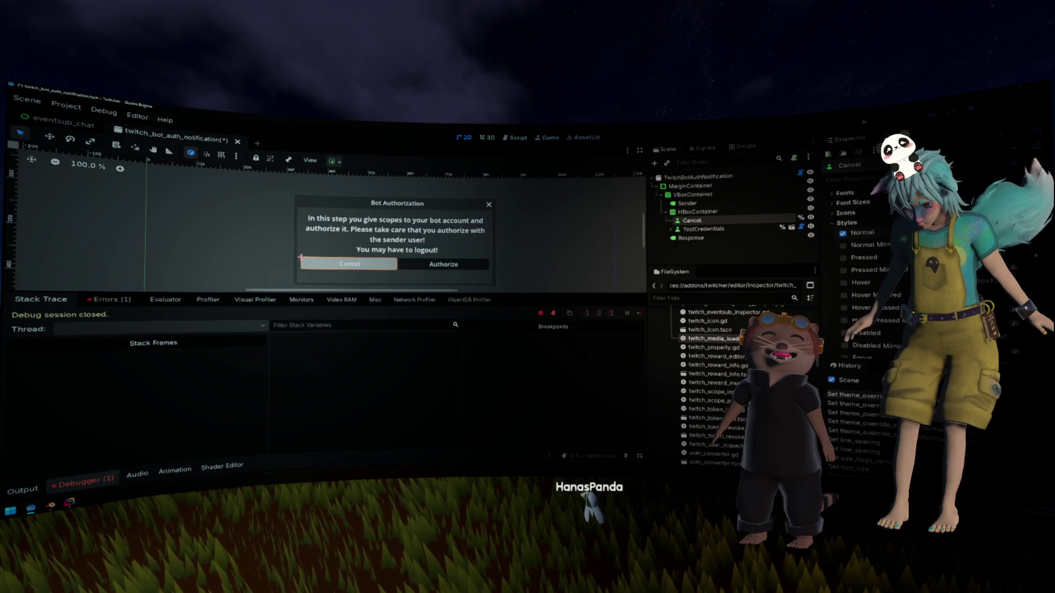
{"action": "left_click", "coordinate": [850, 234]}
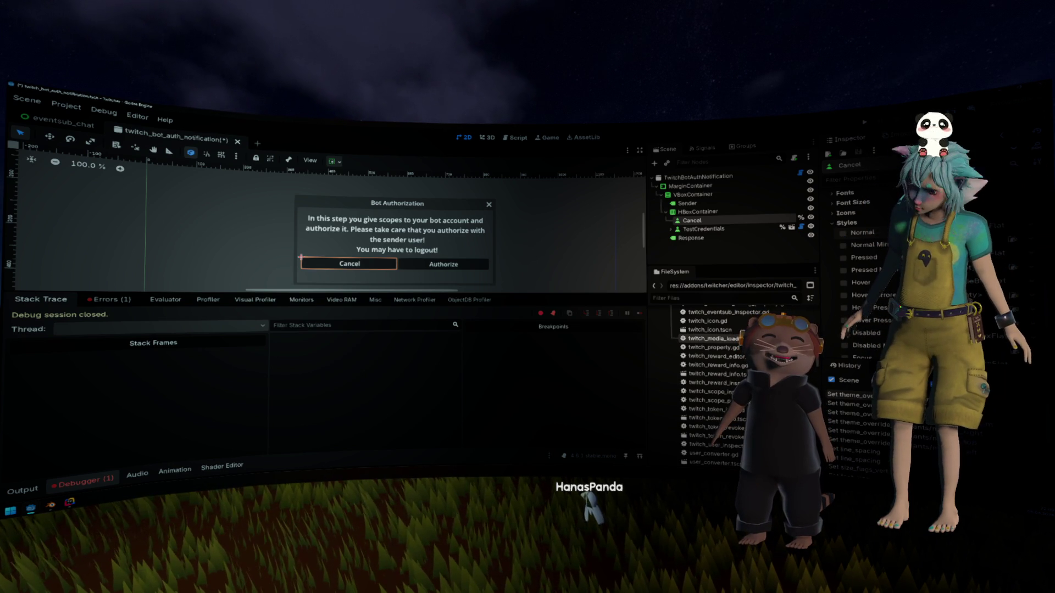
{"action": "left_click", "coordinate": [846, 222]}
{"action": "scroll", "coordinate": [875, 256], "scroll_direction": "up", "scroll_amount": 3}
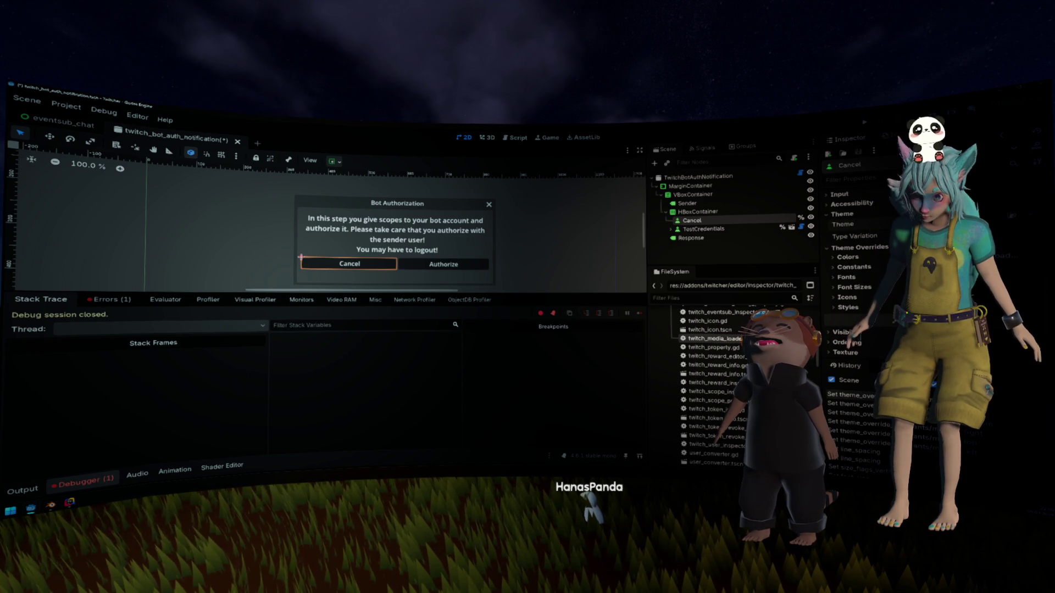
{"action": "left_click", "coordinate": [778, 239]}
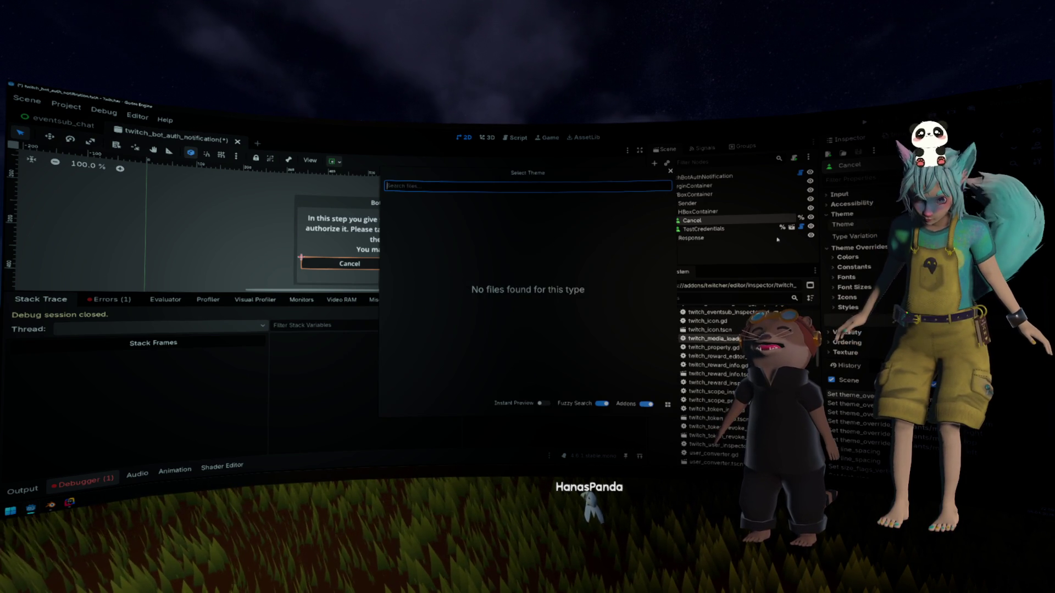
Step: Dismiss the theme chooser and save the scene with the TwitchBotAuthNotification root selected
{"action": "left_click", "coordinate": [543, 403]}
{"action": "key", "text": "Escape"}
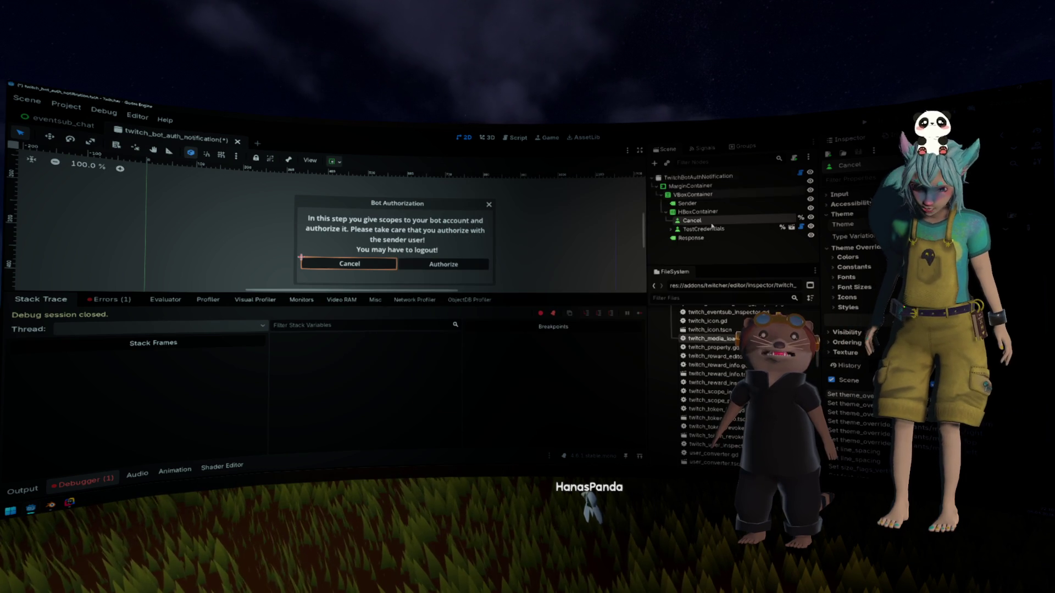
{"action": "left_click", "coordinate": [747, 255]}
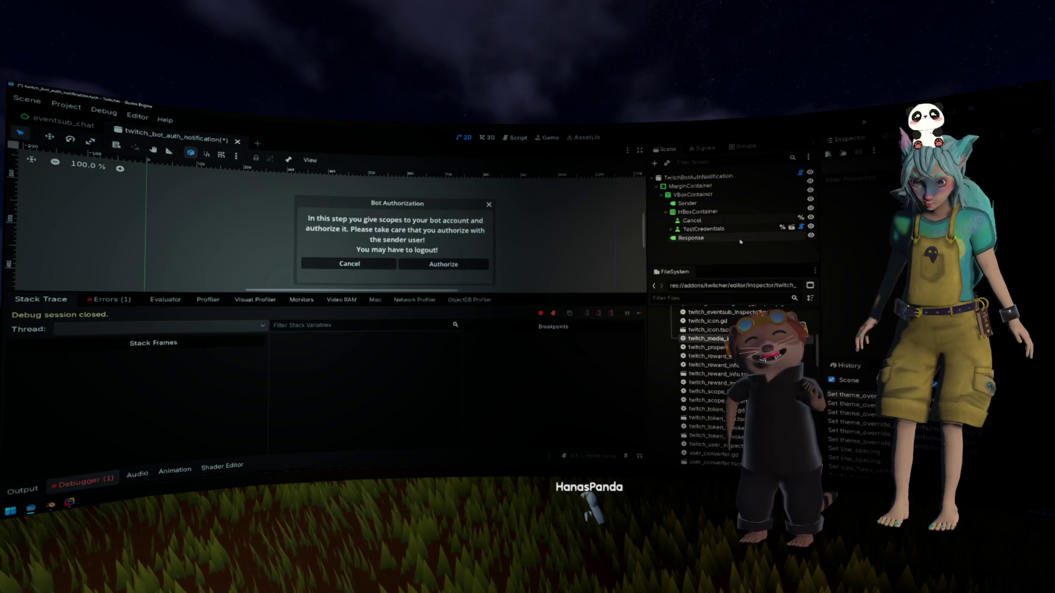
{"action": "left_click", "coordinate": [701, 176]}
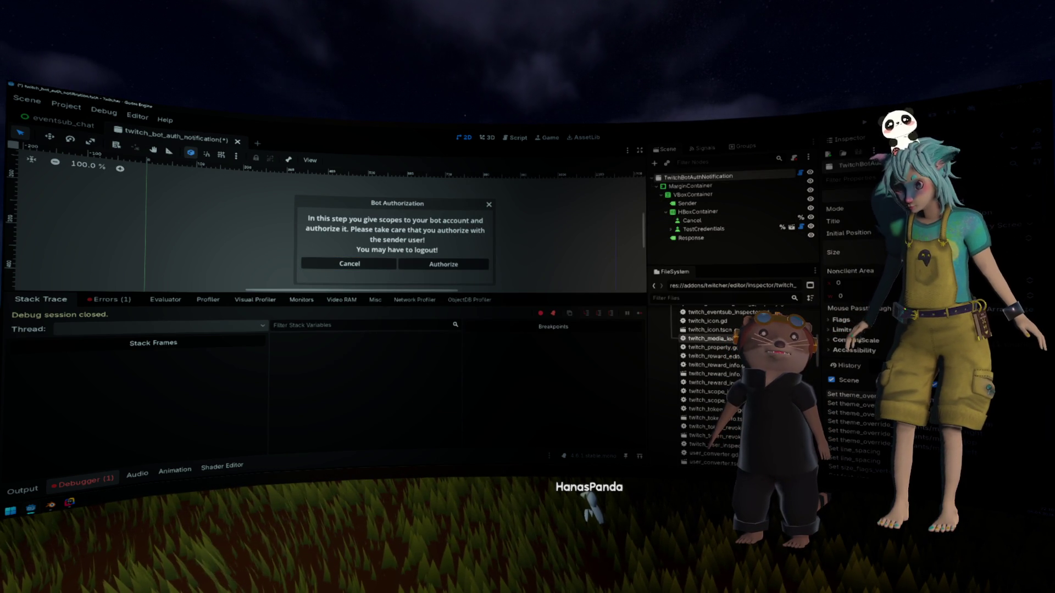
{"action": "key", "text": "ctrl+s"}
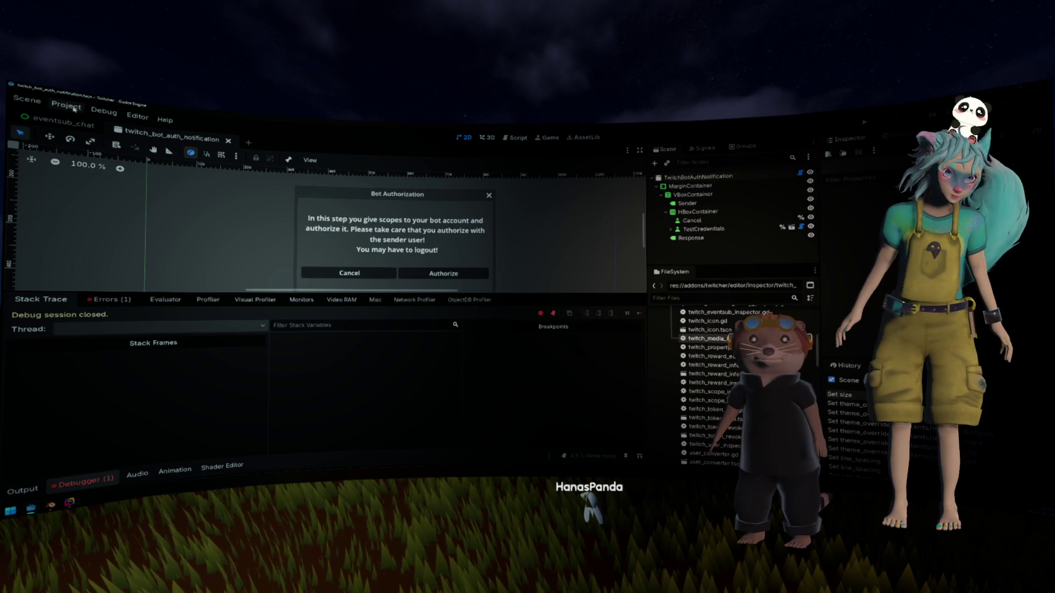
Step: Switch to the eventsub_chat scene and view eventsub_chat.gd in the Script editor
{"action": "left_click", "coordinate": [63, 122]}
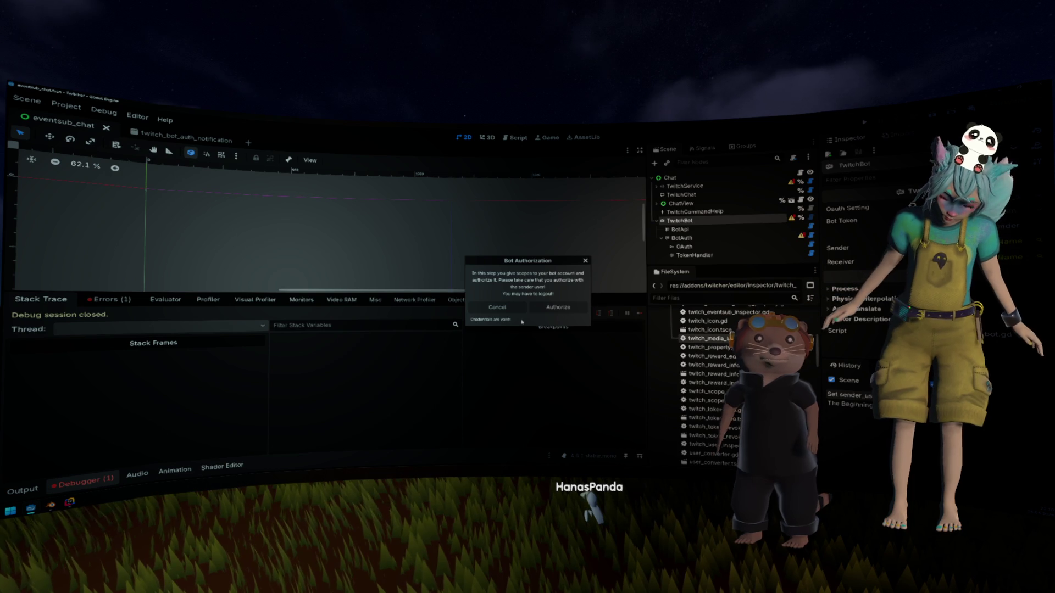
{"action": "left_click", "coordinate": [498, 307]}
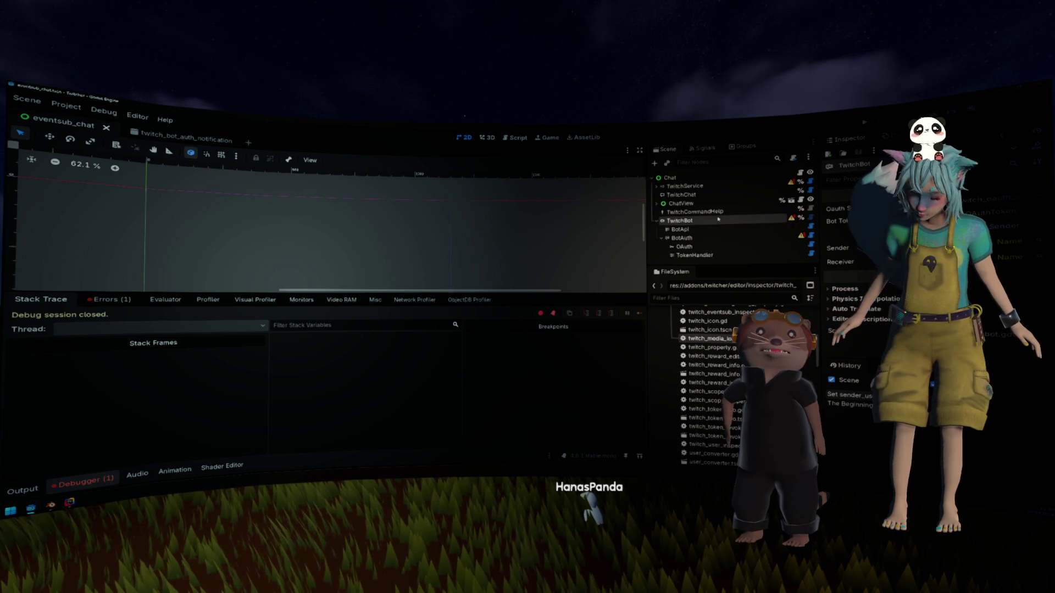
{"action": "key", "text": "ctrl+F3"}
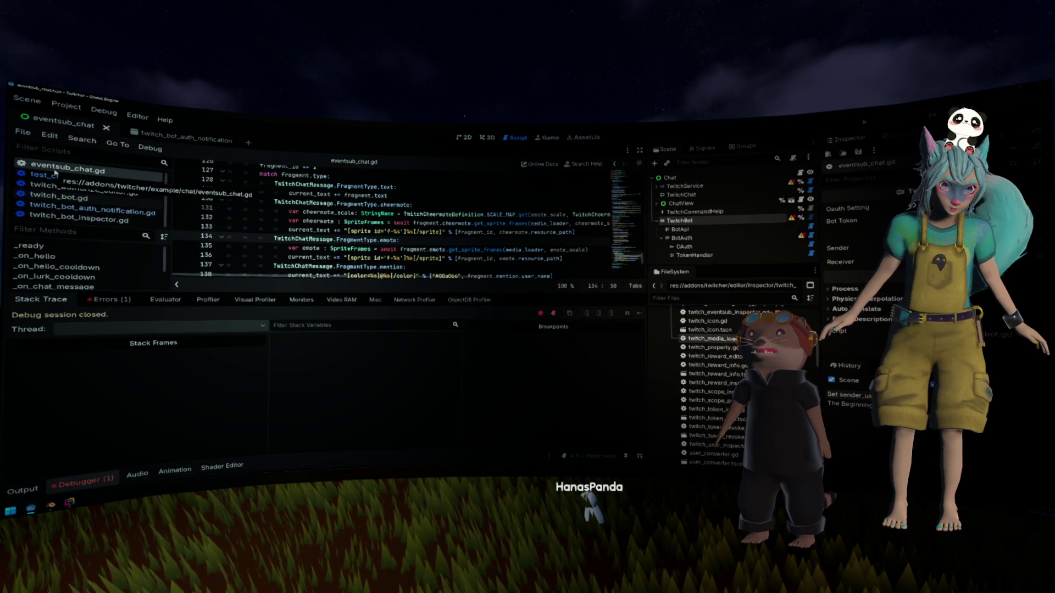
Step: Read twitch_bot_auth_notification.gd's button references and the _ready and _close functions
{"action": "left_click", "coordinate": [171, 133]}
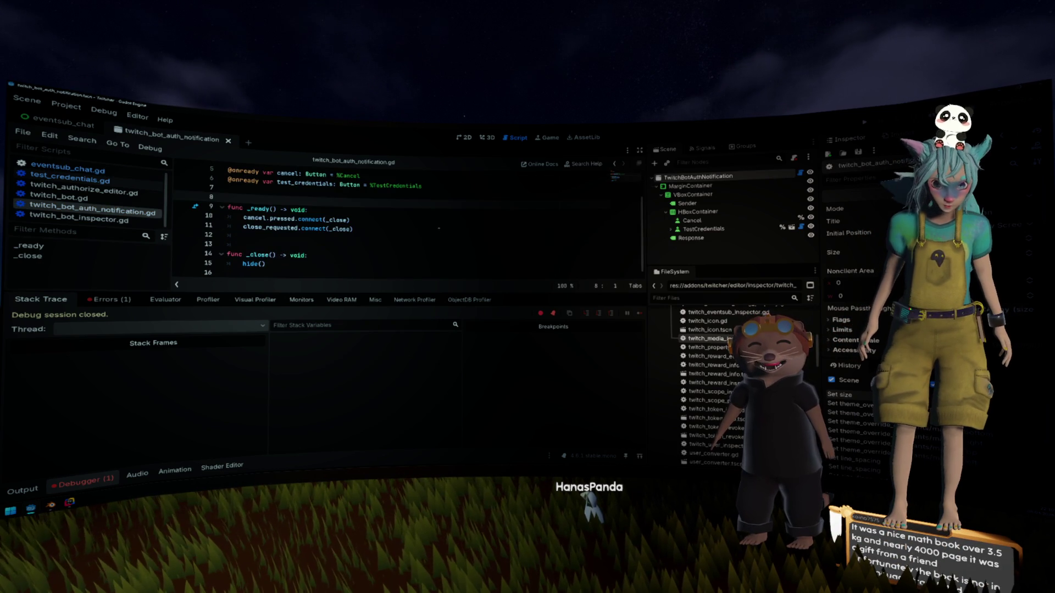
{"action": "left_click", "coordinate": [437, 230]}
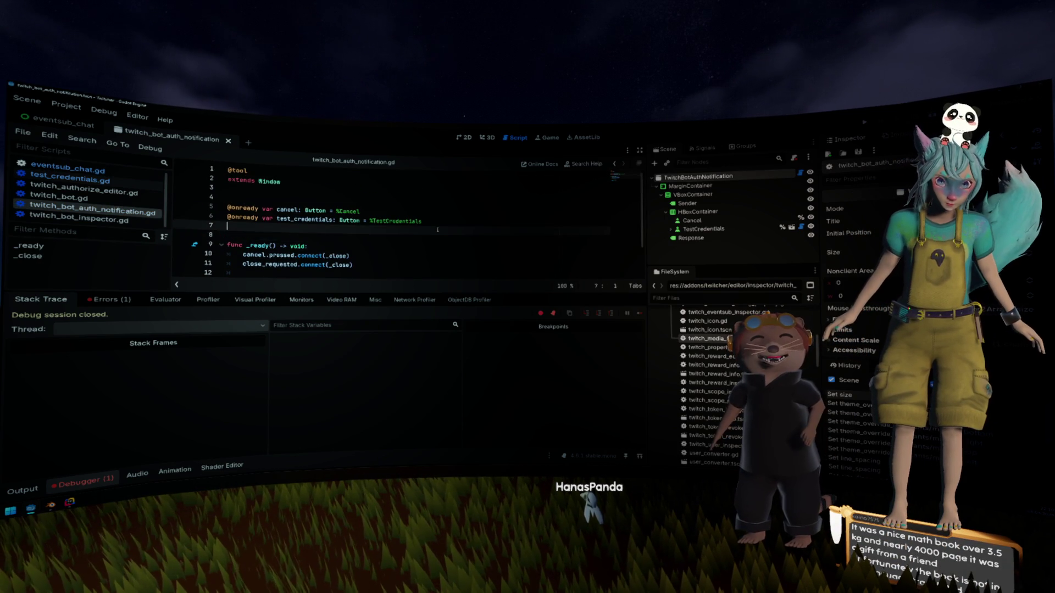
{"action": "scroll", "coordinate": [438, 229], "scroll_direction": "down", "scroll_amount": 1}
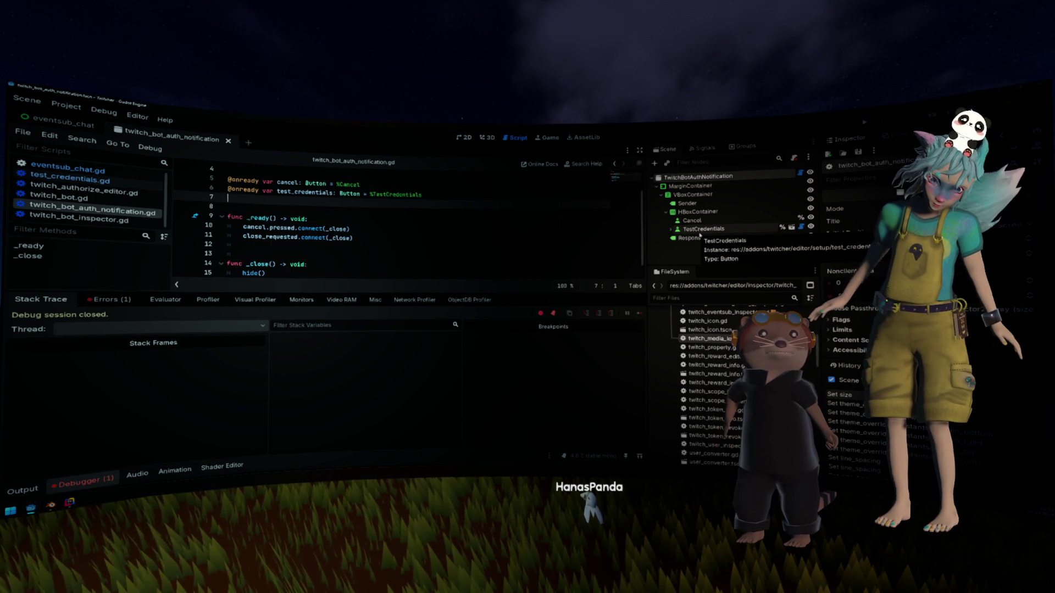
{"action": "left_click", "coordinate": [542, 208]}
{"action": "scroll", "coordinate": [511, 212], "scroll_direction": "up", "scroll_amount": 1}
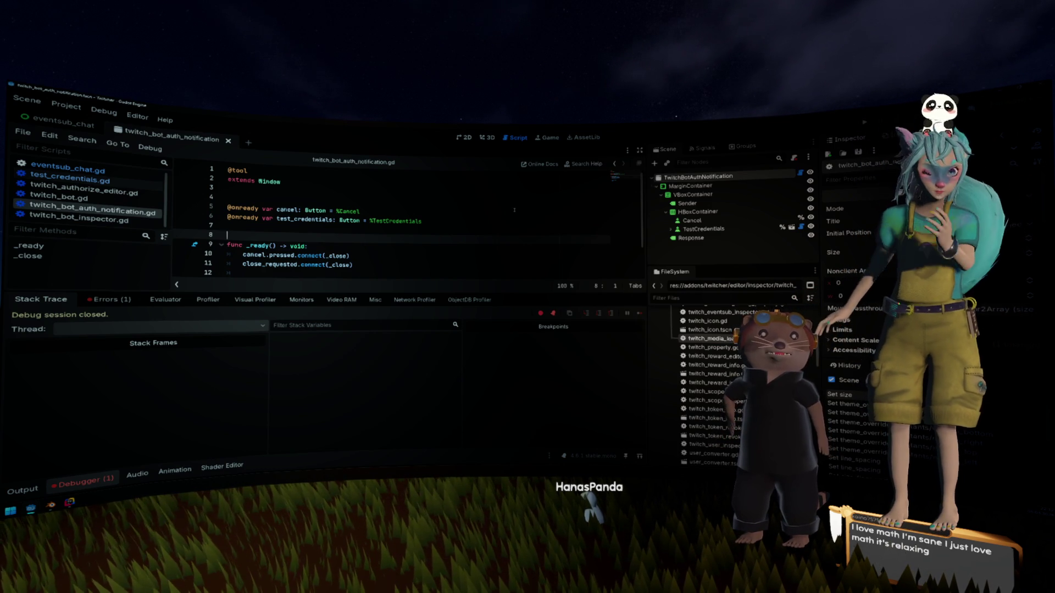
{"action": "left_click", "coordinate": [514, 210]}
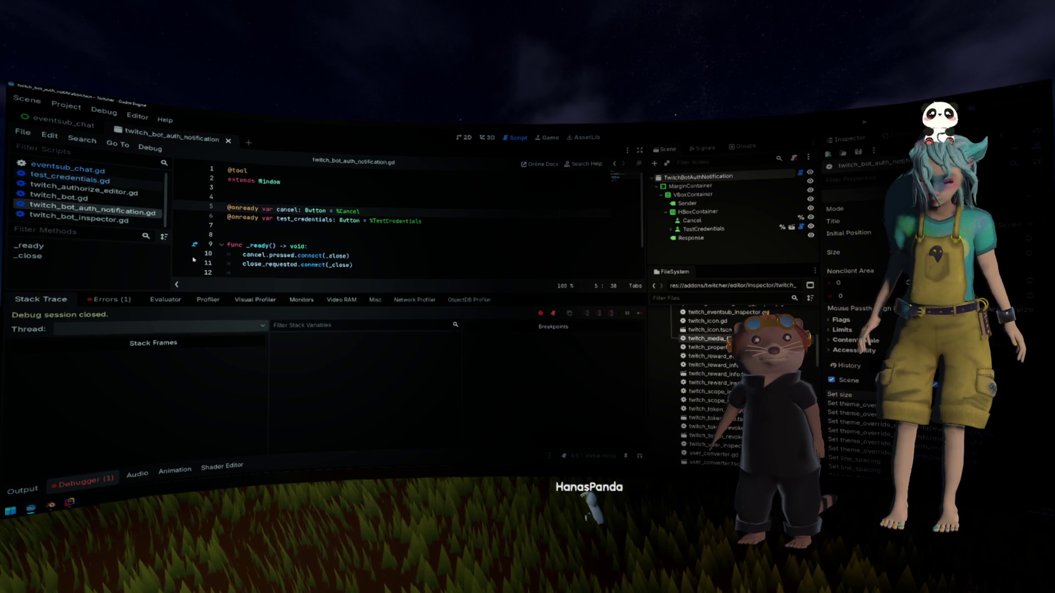
{"action": "scroll", "coordinate": [327, 235], "scroll_direction": "down", "scroll_amount": 1}
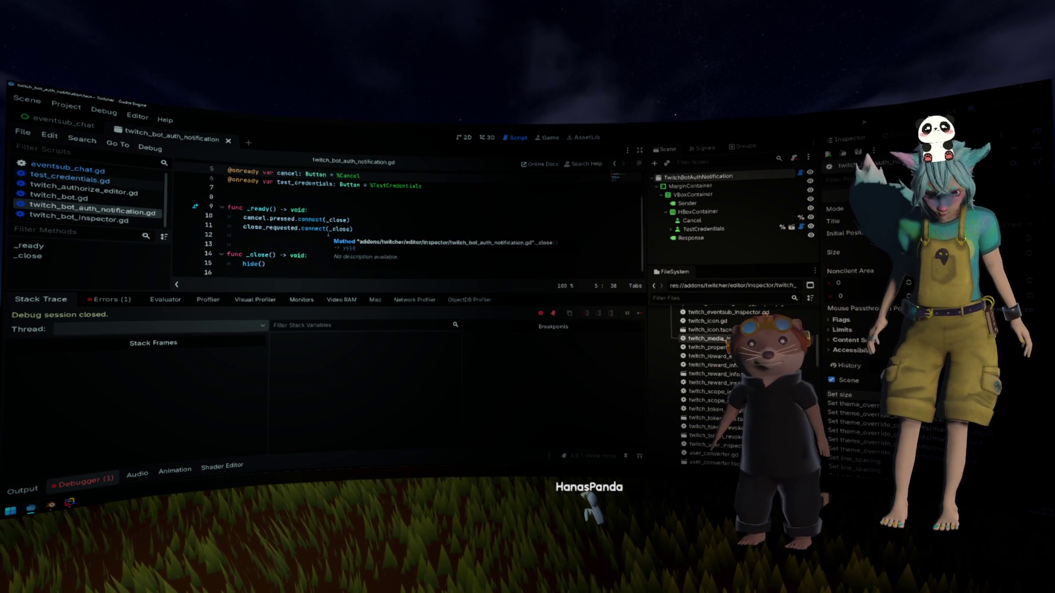
{"action": "left_click", "coordinate": [671, 228]}
Step: Select the TwitchAuth node and open test_credentials.gd with the debugger panel hidden
{"action": "scroll", "coordinate": [701, 222], "scroll_direction": "down", "scroll_amount": 1}
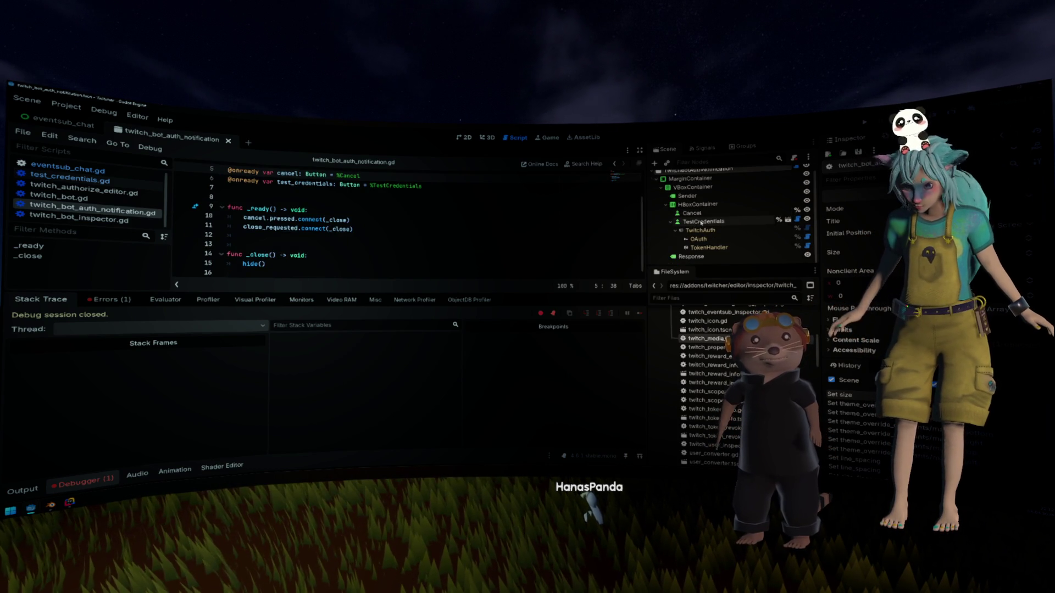
{"action": "left_click", "coordinate": [702, 231]}
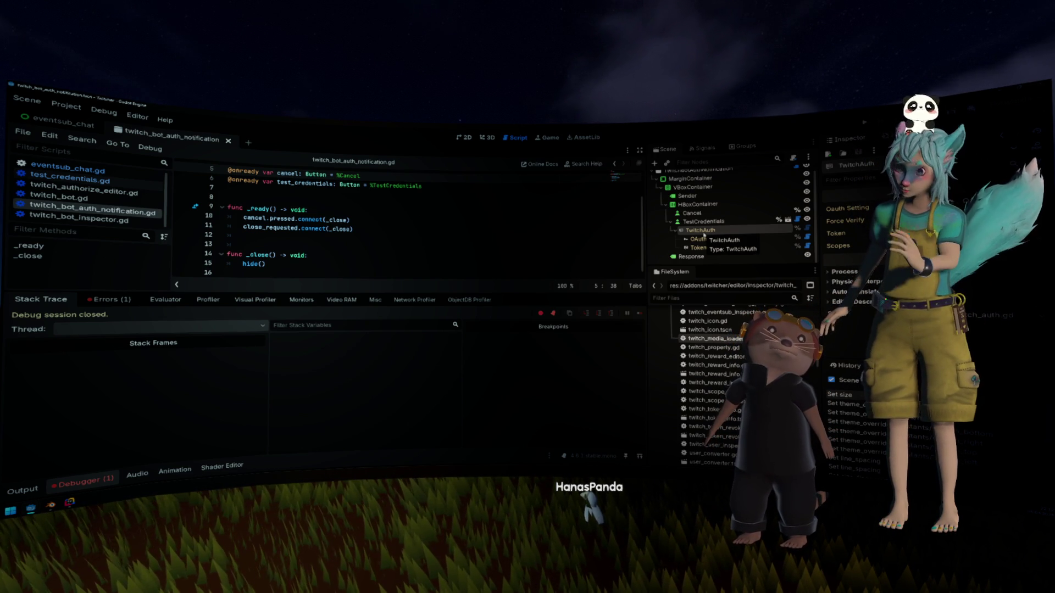
{"action": "scroll", "coordinate": [703, 235], "scroll_direction": "up", "scroll_amount": 1}
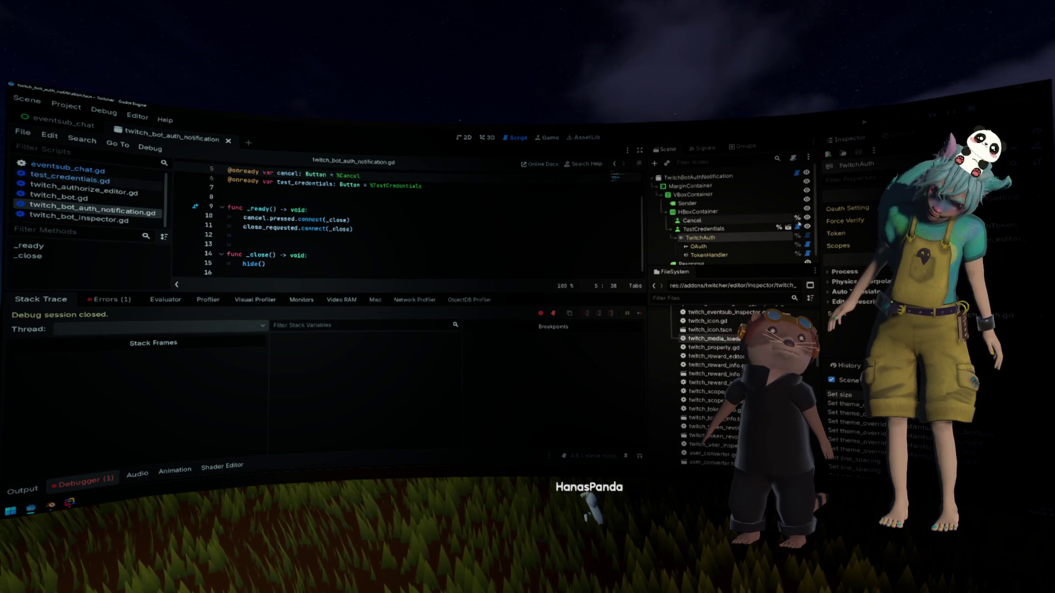
{"action": "left_click", "coordinate": [797, 226]}
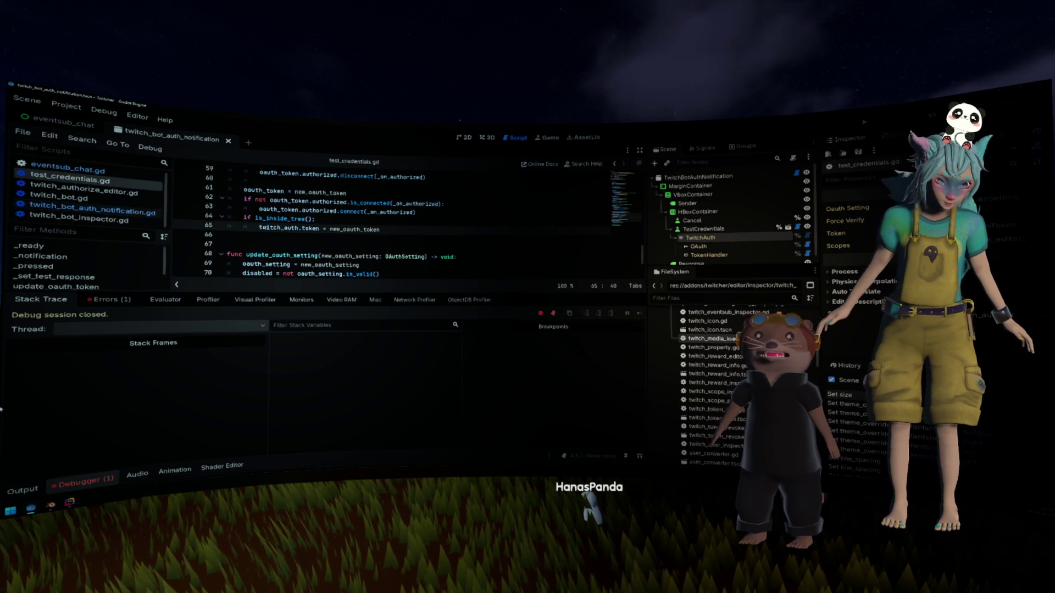
{"action": "left_click", "coordinate": [79, 481]}
{"action": "scroll", "coordinate": [265, 290], "scroll_direction": "up", "scroll_amount": 10}
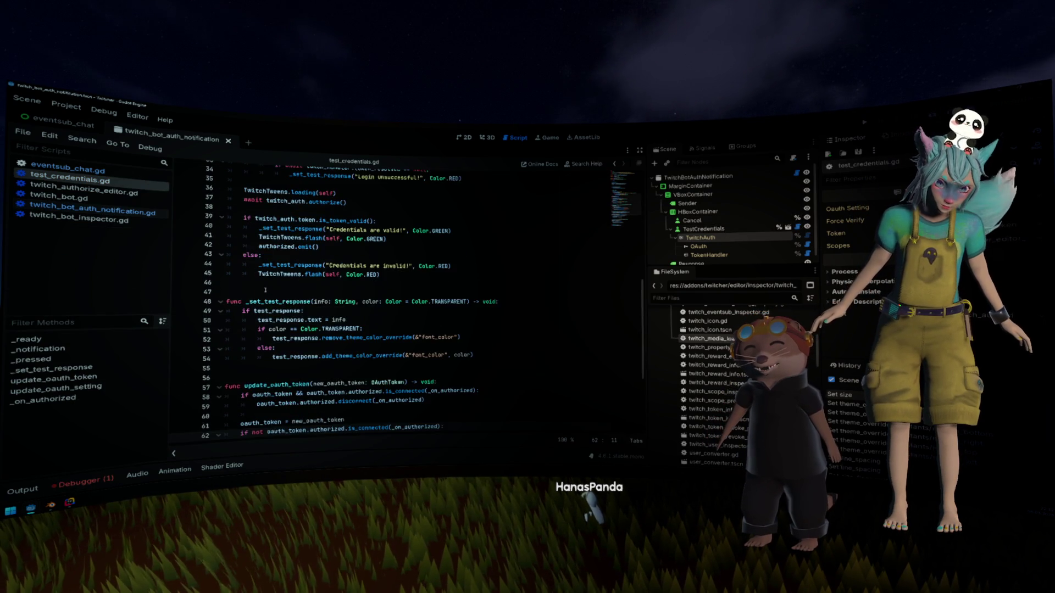
{"action": "scroll", "coordinate": [266, 289], "scroll_direction": "up", "scroll_amount": 4}
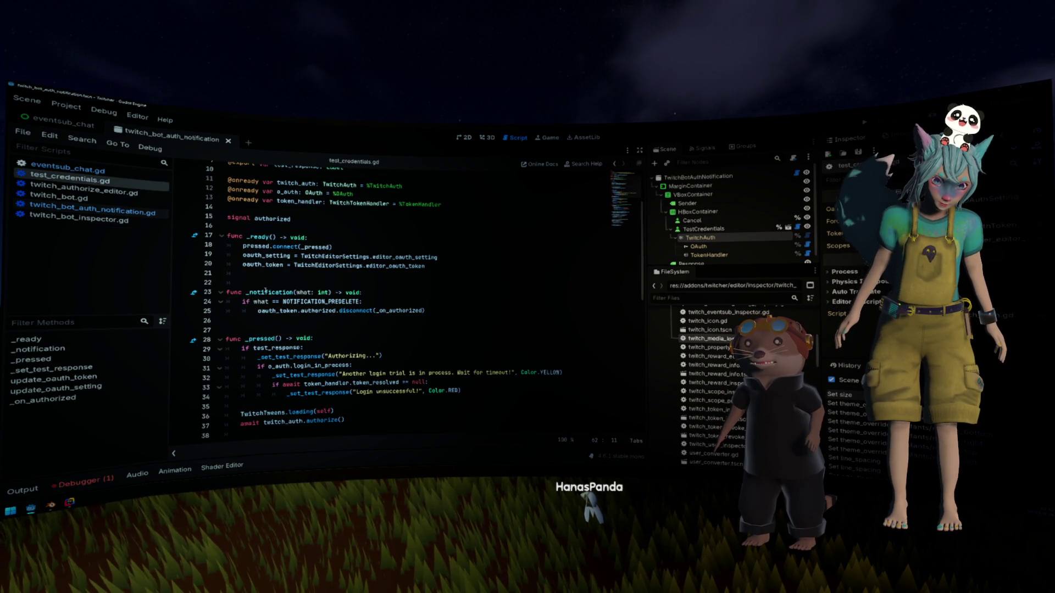
{"action": "scroll", "coordinate": [265, 290], "scroll_direction": "up", "scroll_amount": 3}
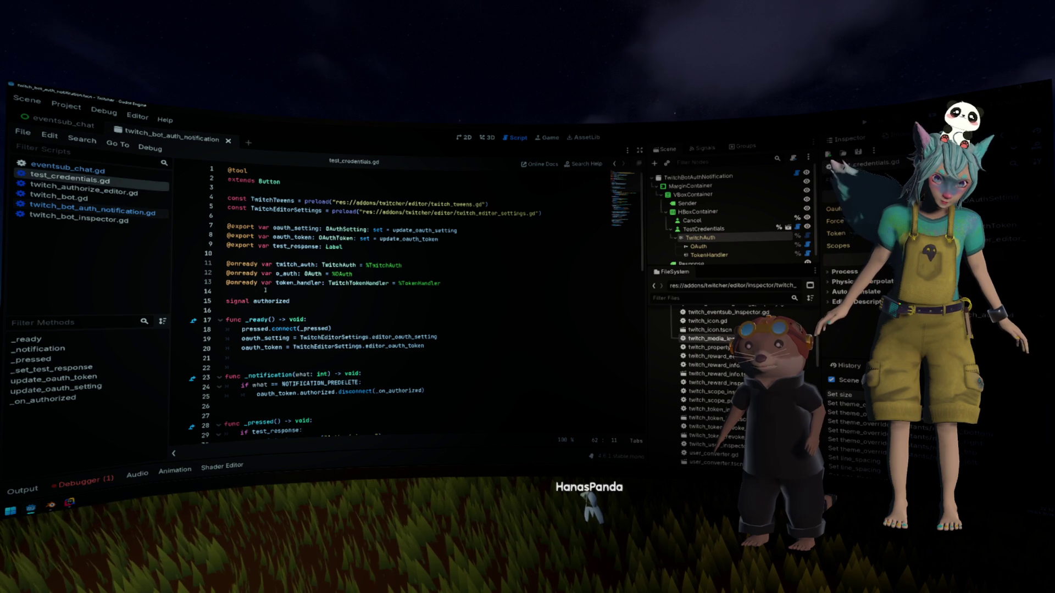
{"action": "scroll", "coordinate": [266, 290], "scroll_direction": "down", "scroll_amount": 3}
{"action": "scroll", "coordinate": [294, 286], "scroll_direction": "down", "scroll_amount": 2}
Step: Go from the twitch_auth.authorize() call on line 37 to its definition
{"action": "left_click", "coordinate": [370, 284]}
{"action": "scroll", "coordinate": [370, 286], "scroll_direction": "down", "scroll_amount": 1}
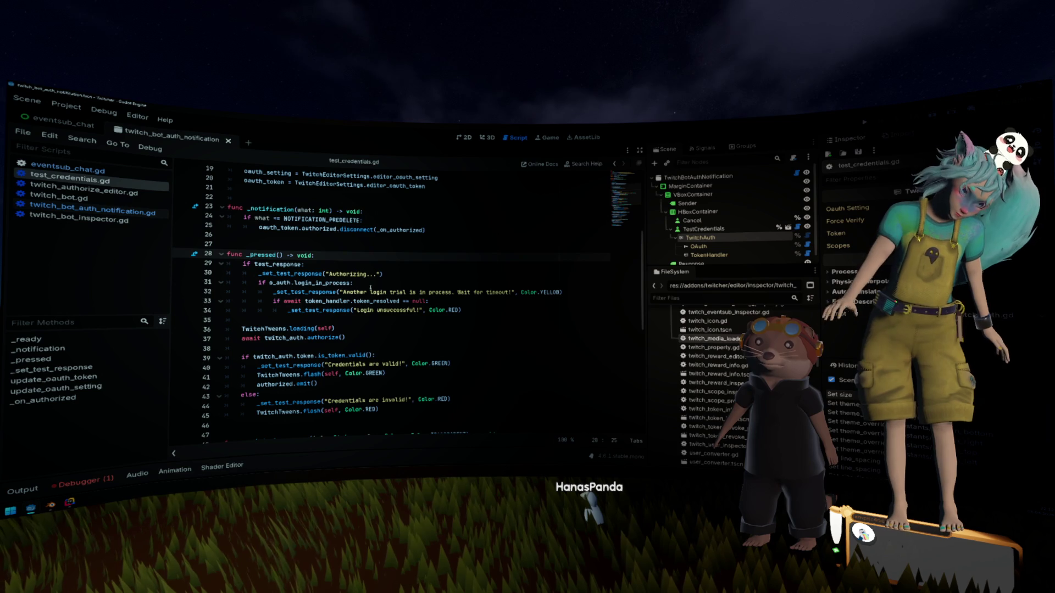
{"action": "scroll", "coordinate": [370, 287], "scroll_direction": "down", "scroll_amount": 2}
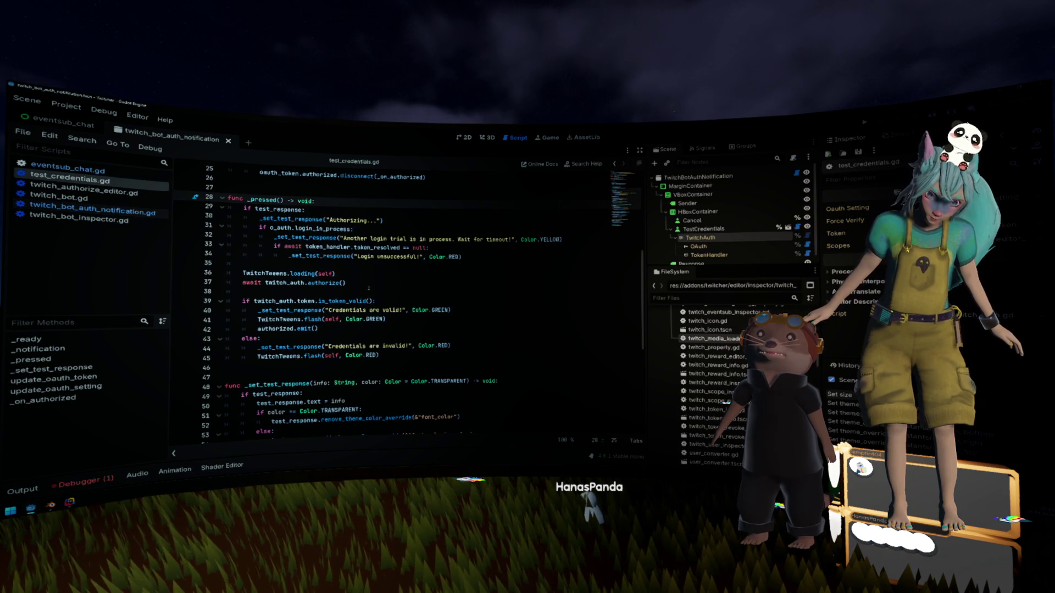
{"action": "left_click", "coordinate": [367, 284]}
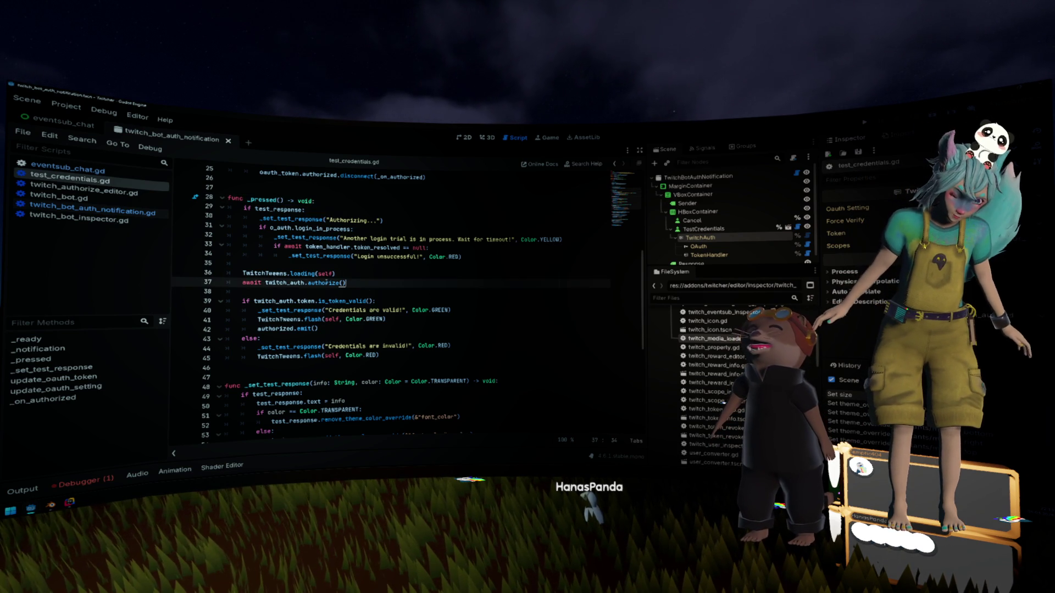
{"action": "left_click", "coordinate": [327, 283], "text": "ctrl"}
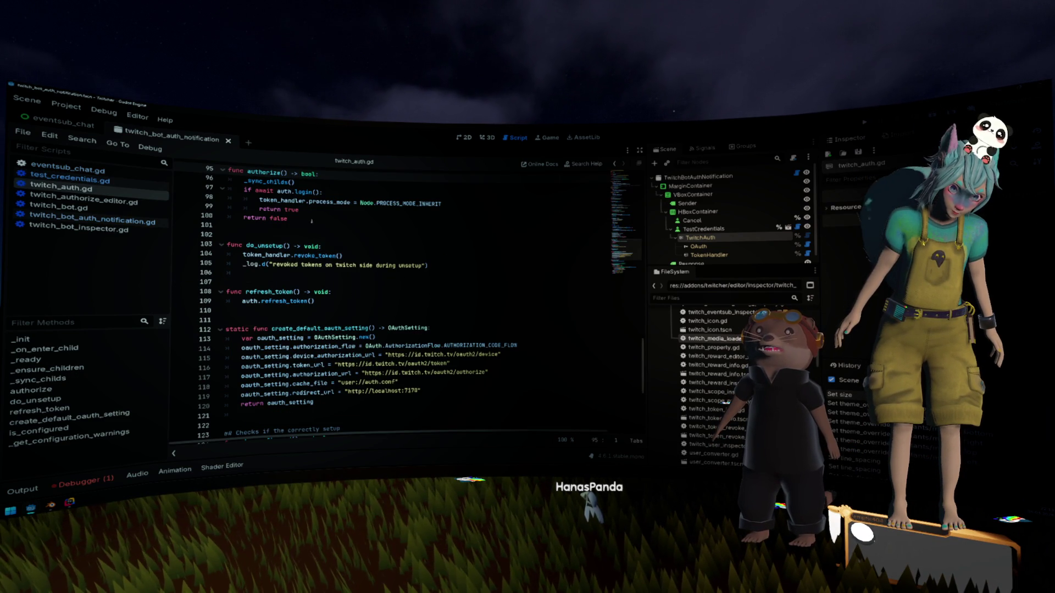
Step: Open login() in oauth.gd and select the token_handler validity check line
{"action": "left_click", "coordinate": [302, 192], "text": "ctrl"}
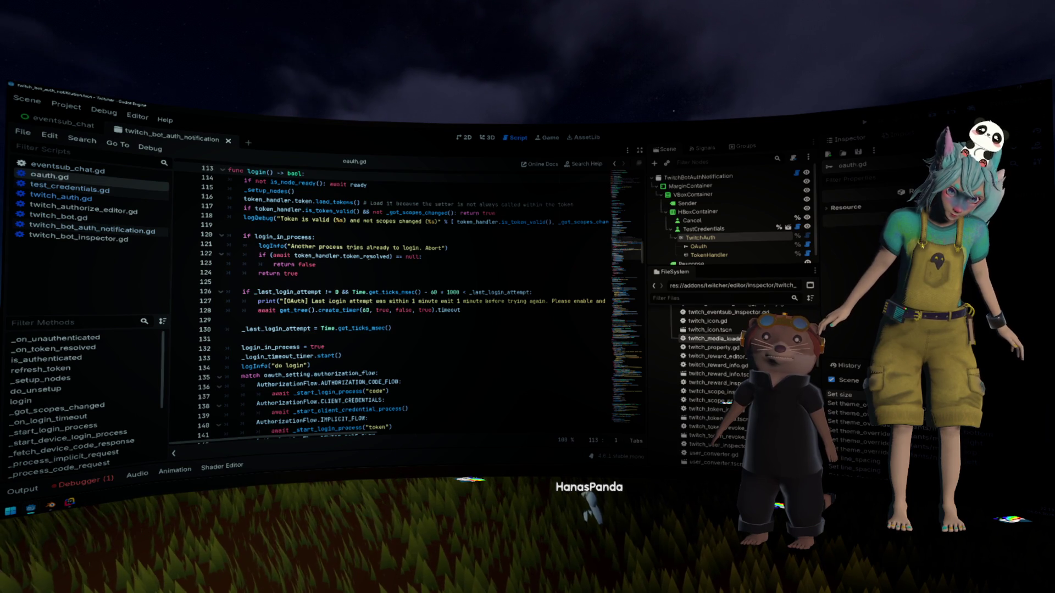
{"action": "double_click", "coordinate": [267, 200]}
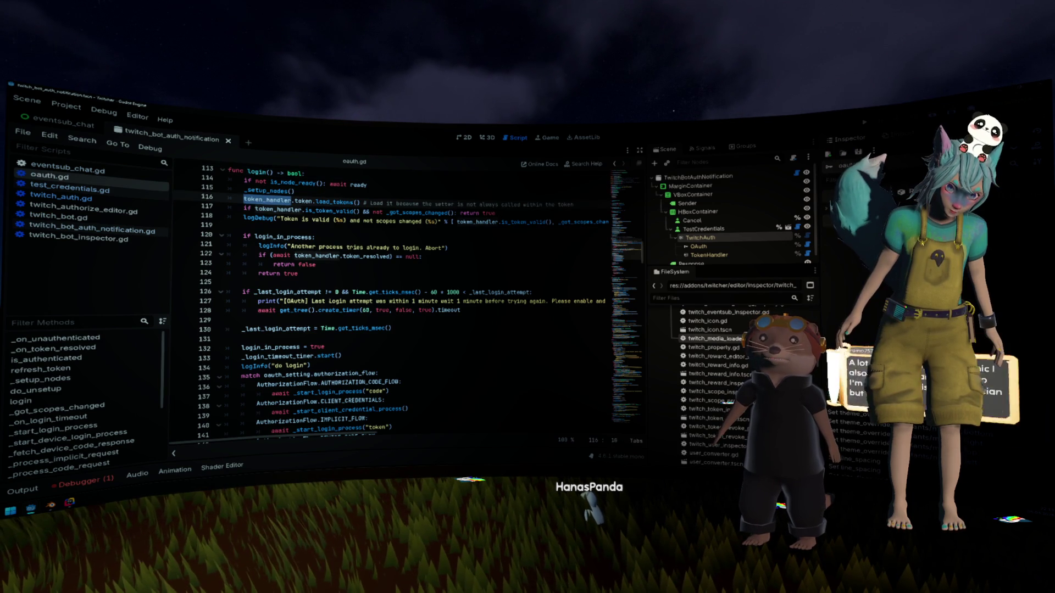
{"action": "left_click_drag", "start_coordinate": [275, 209], "coordinate": [274, 201]}
{"action": "mouse_move", "coordinate": [273, 201]}
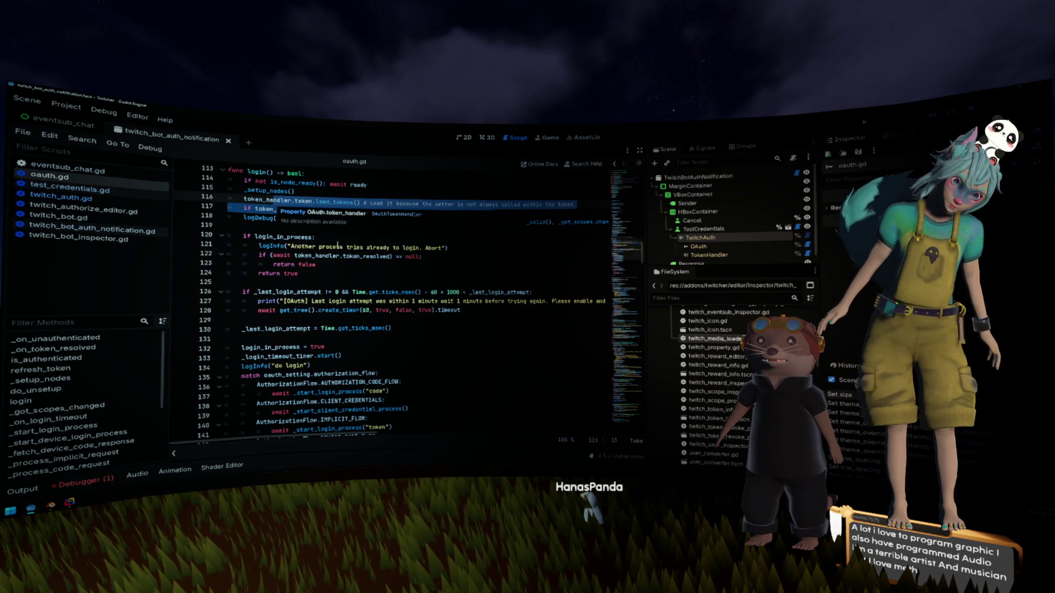
{"action": "left_click", "coordinate": [337, 246]}
{"action": "triple_click", "coordinate": [307, 211]}
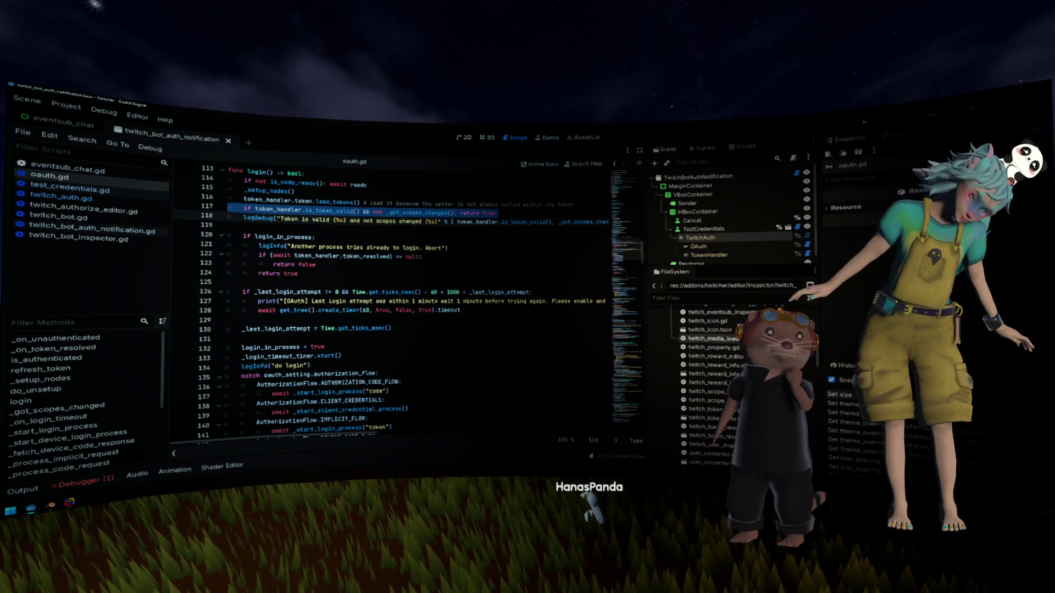
Step: Review line 117's token-validity and scopes-changed check, then return to authorize() in twitch_auth.gd
{"action": "left_click", "coordinate": [287, 256]}
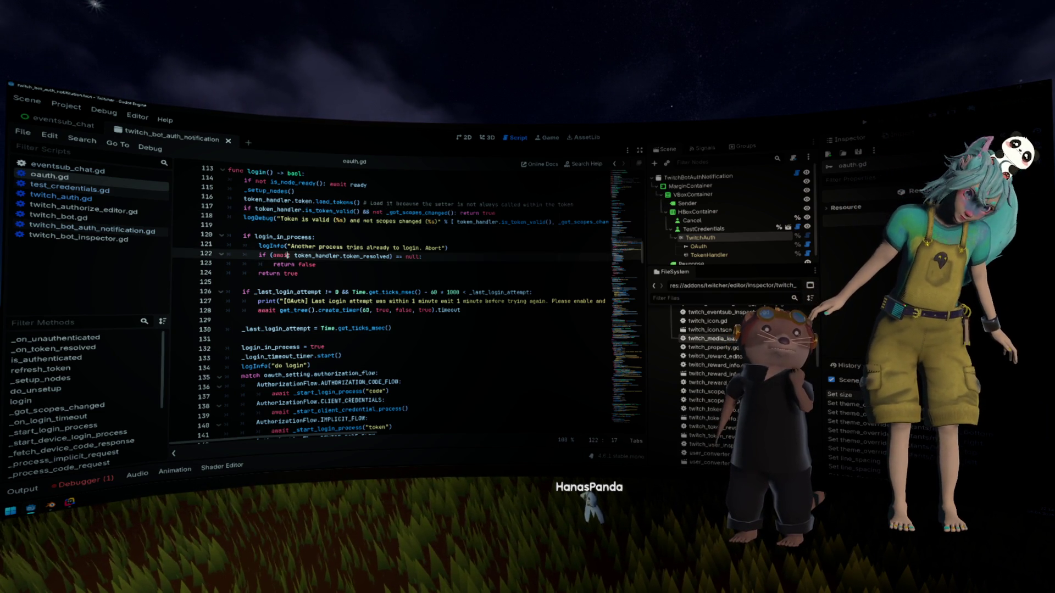
{"action": "left_click", "coordinate": [396, 221]}
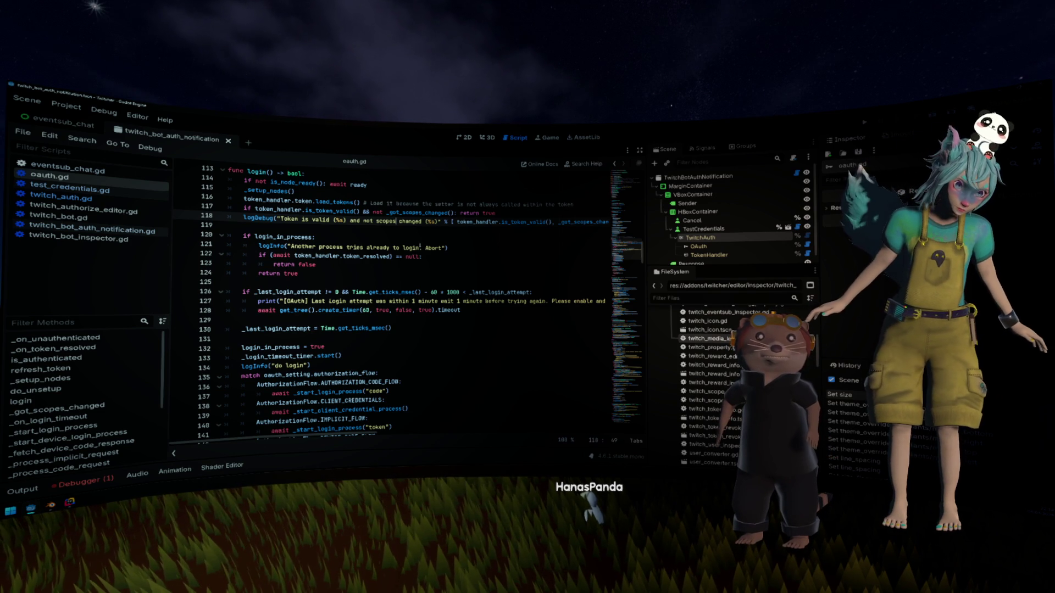
{"action": "scroll", "coordinate": [420, 247], "scroll_direction": "up", "scroll_amount": 1}
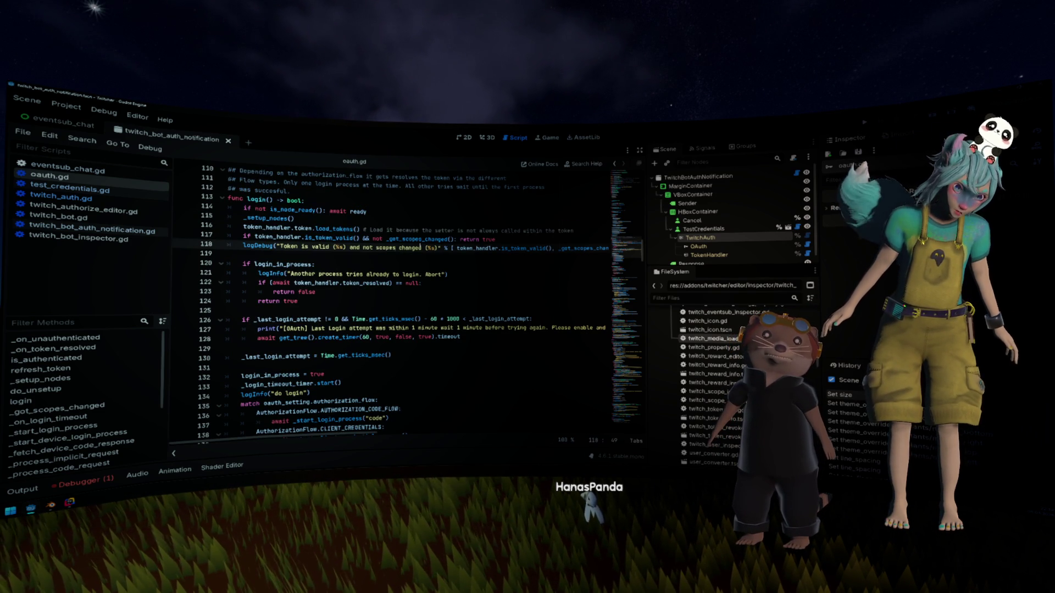
{"action": "left_click_drag", "start_coordinate": [532, 237], "coordinate": [244, 238]}
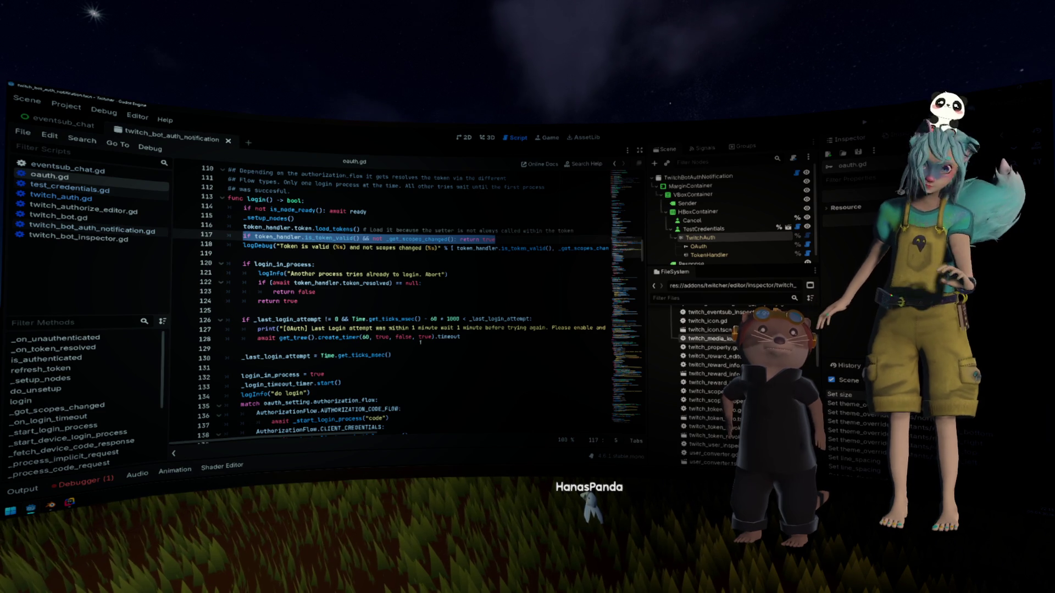
{"action": "left_click", "coordinate": [410, 301]}
{"action": "key", "text": "alt+Left"}
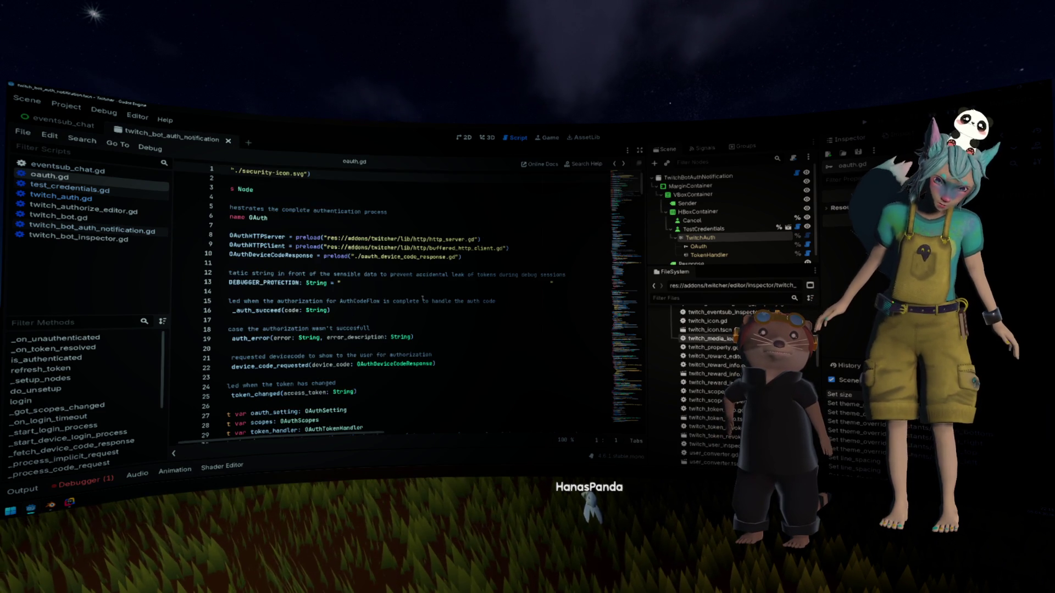
Step: Navigate back to test_credentials.gd and select the TestCredentials node
{"action": "key", "text": "alt+Left"}
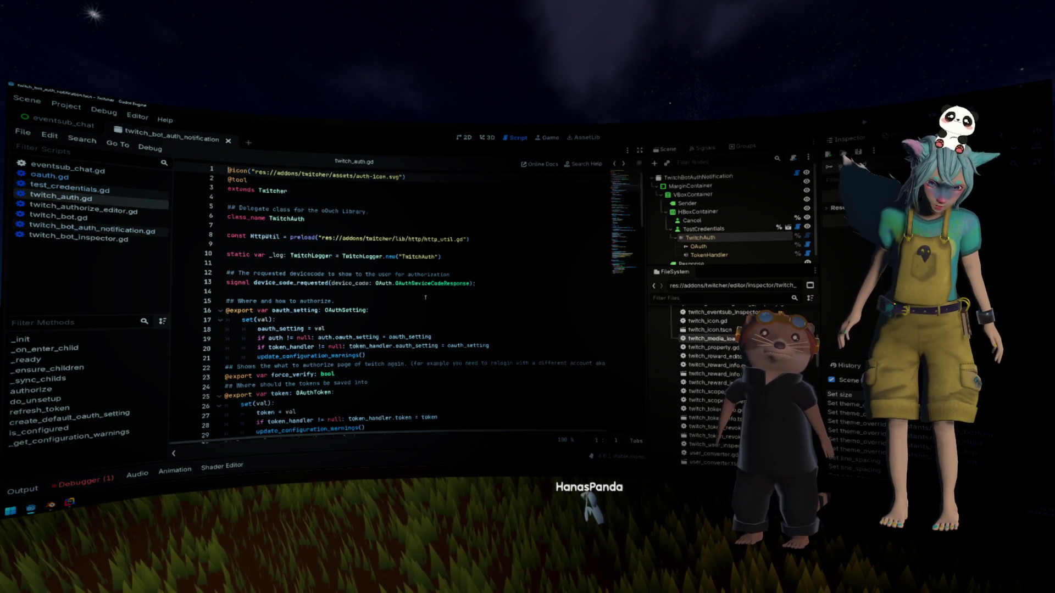
{"action": "key", "text": "alt+Left"}
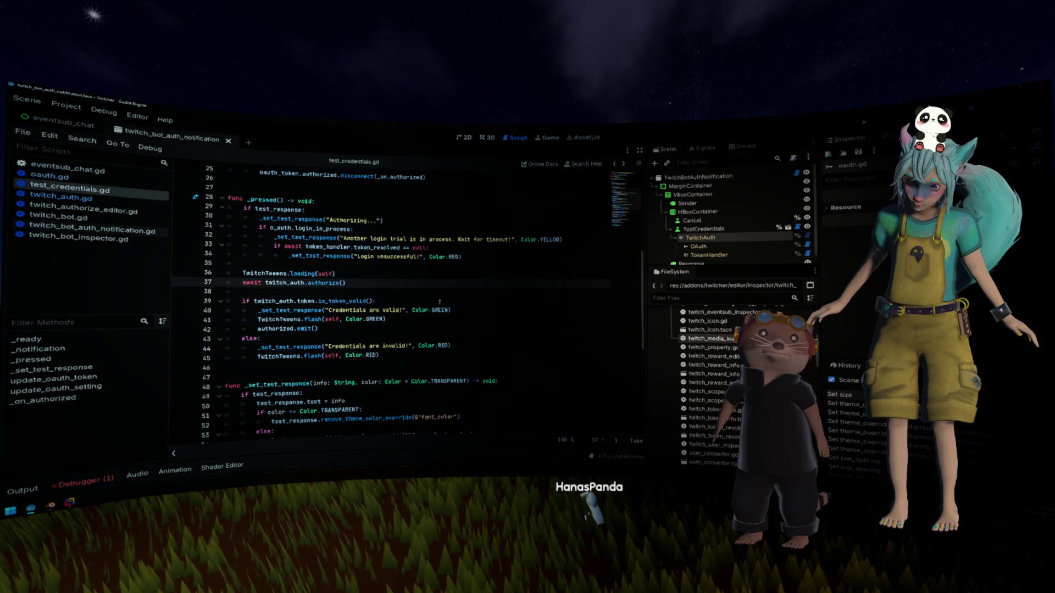
{"action": "left_click", "coordinate": [701, 230]}
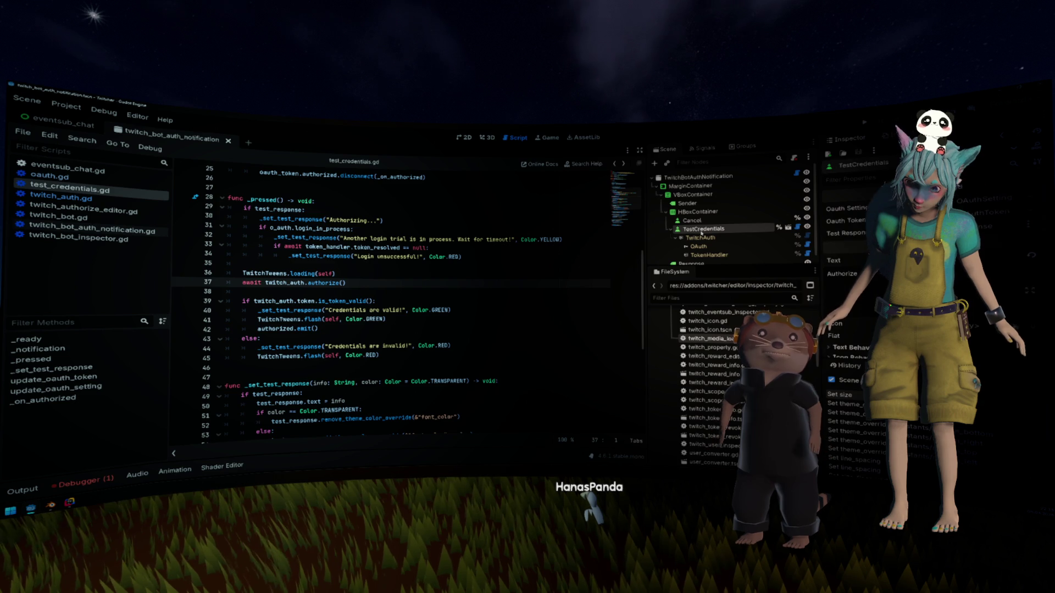
{"action": "left_click", "coordinate": [504, 268]}
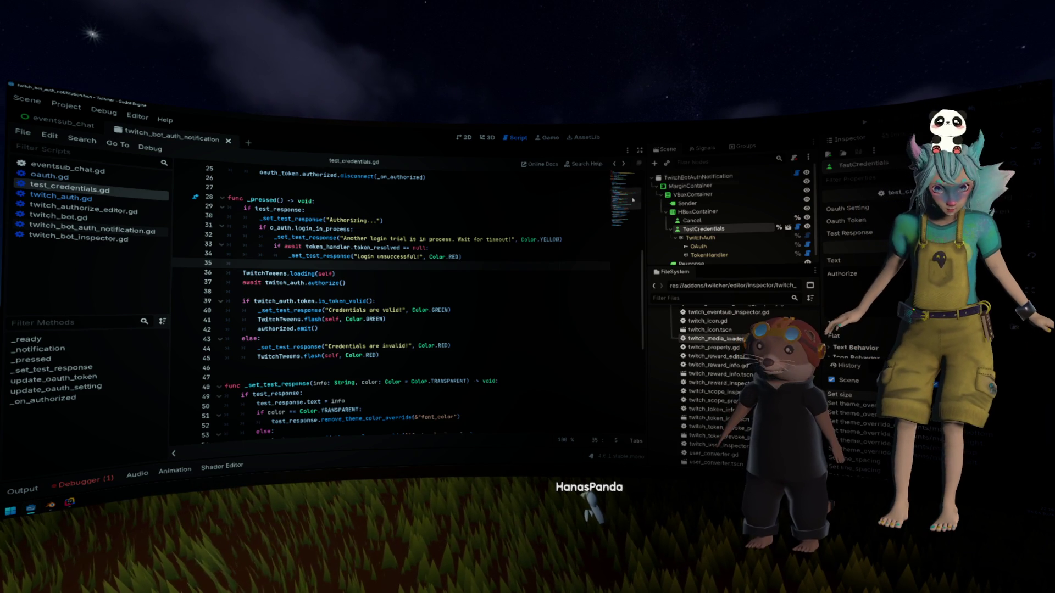
Step: Review _pressed()'s test_response and login-in-process checks, then open authorize() in twitch_auth.gd
{"action": "left_click", "coordinate": [460, 228]}
{"action": "scroll", "coordinate": [459, 235], "scroll_direction": "up", "scroll_amount": 1}
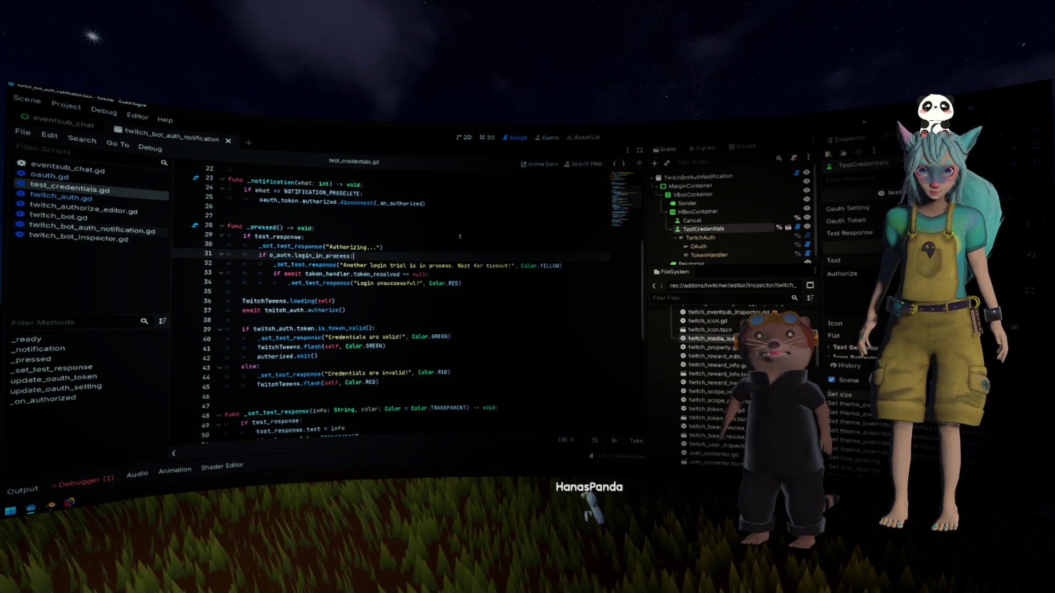
{"action": "left_click", "coordinate": [459, 236]}
{"action": "left_click", "coordinate": [324, 311], "text": "ctrl"}
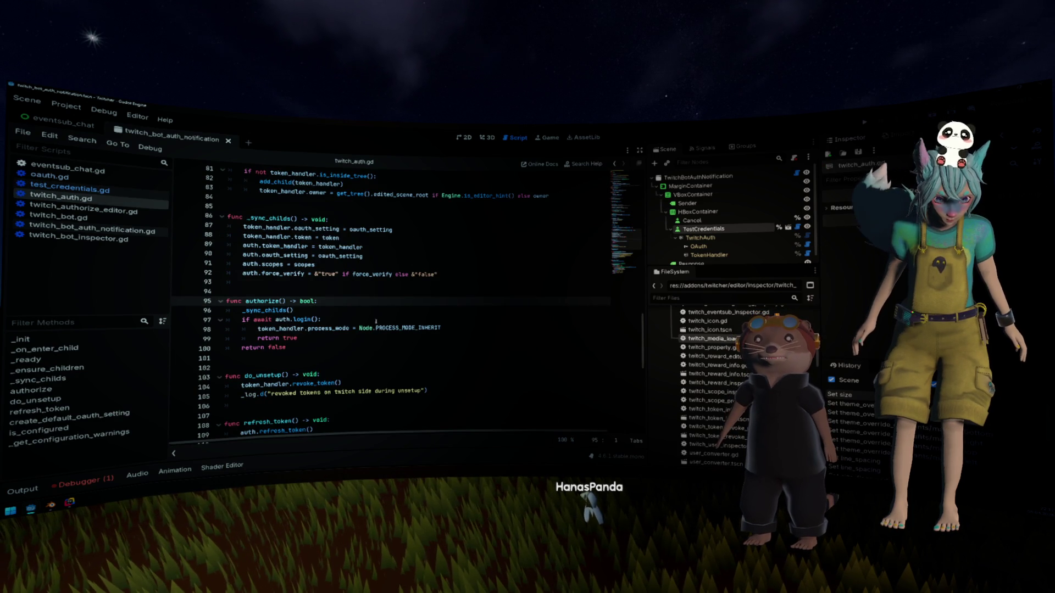
Step: Add a force: bool parameter to authorize() in twitch_auth.gd
{"action": "key", "text": "alt+Left"}
{"action": "left_click", "coordinate": [324, 307], "text": "ctrl"}
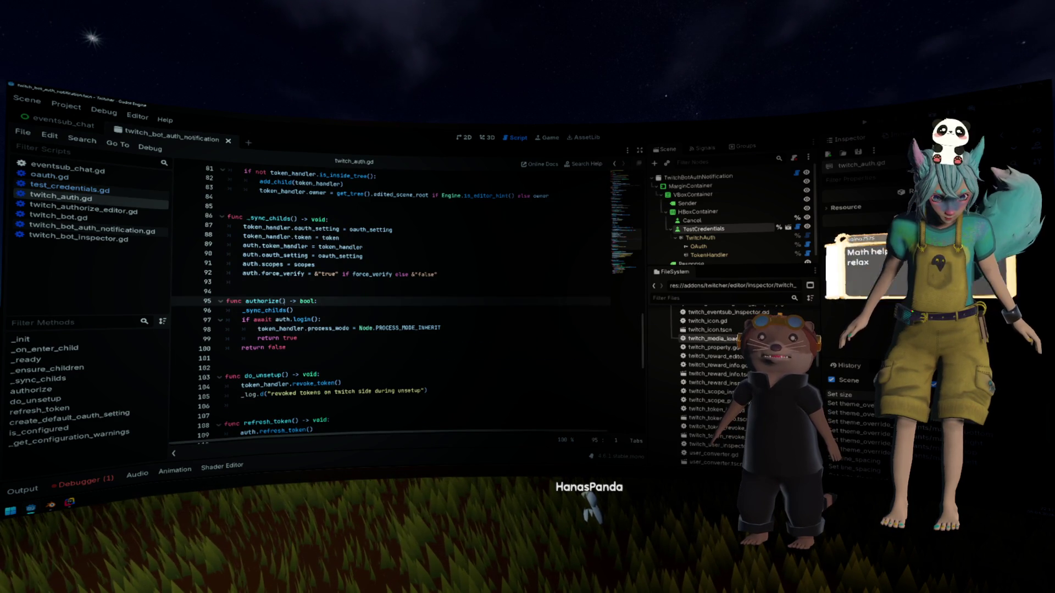
{"action": "type", "text": "force"}
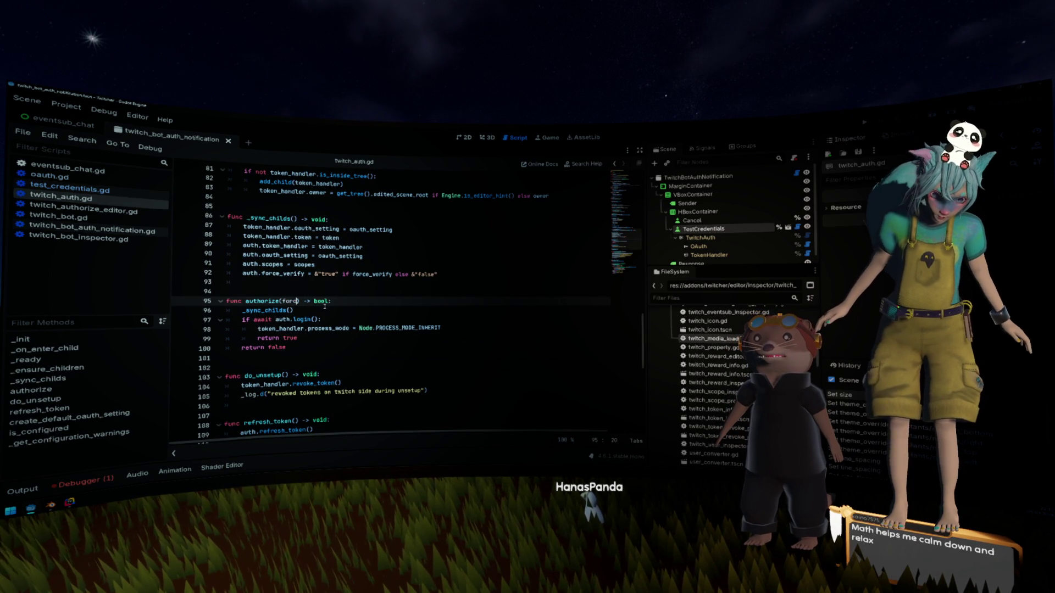
{"action": "type", "text": ": bool"}
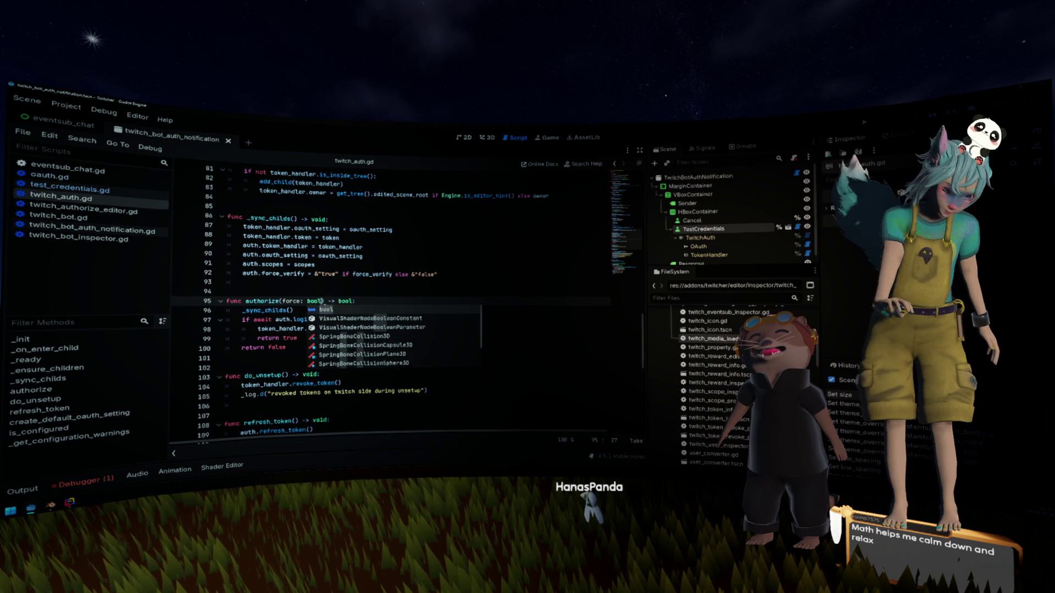
{"action": "key", "text": "Escape"}
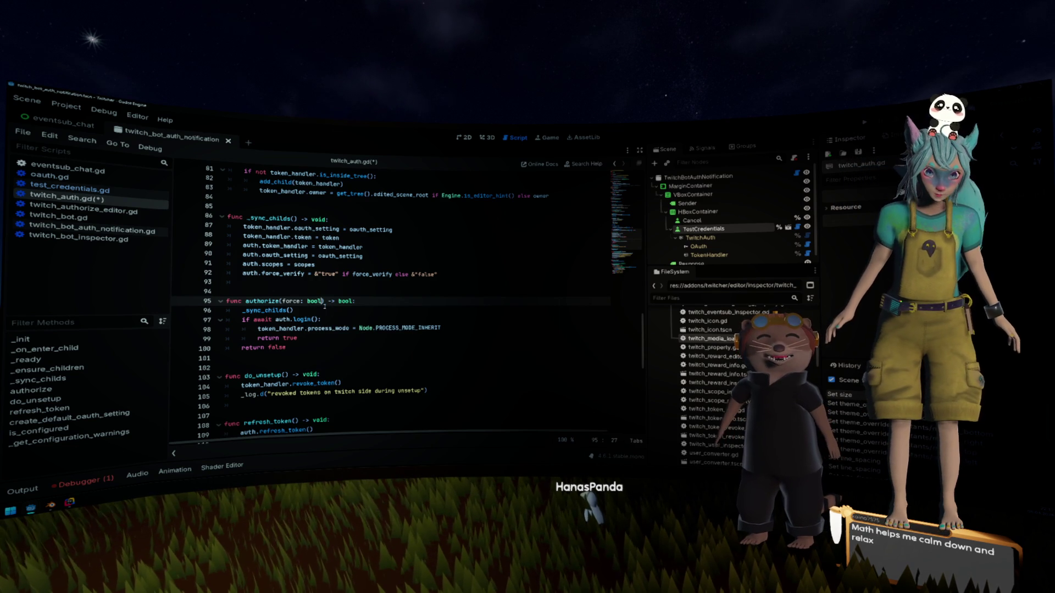
Step: Insert a doc comment line above authorize() starting with 'Authorize'
{"action": "key", "text": "Up"}
{"action": "key", "text": "Return"}
{"action": "type", "text": "T"}
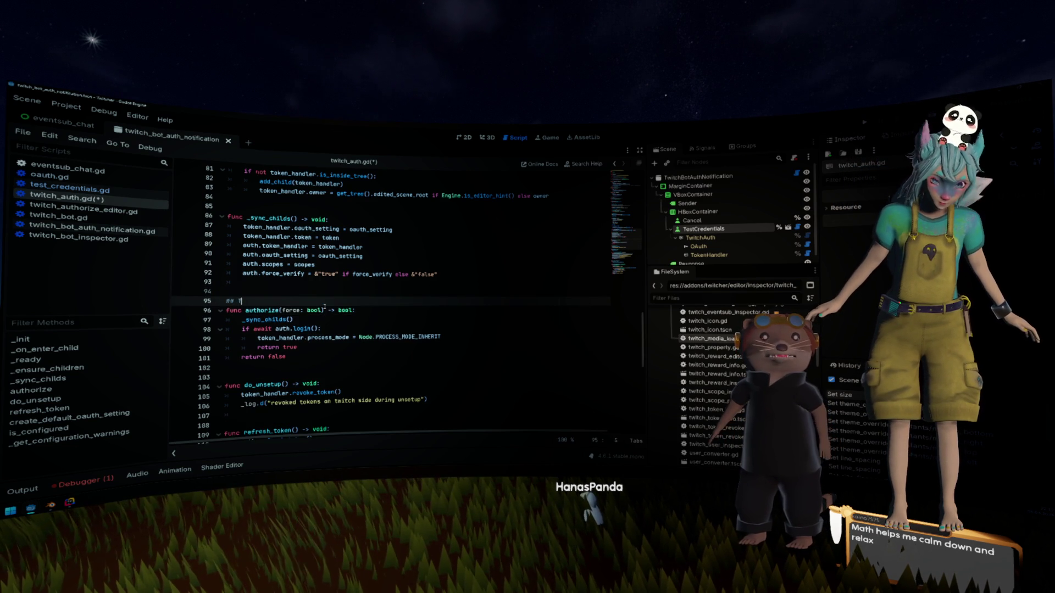
{"action": "type", "text": "ries to auth"}
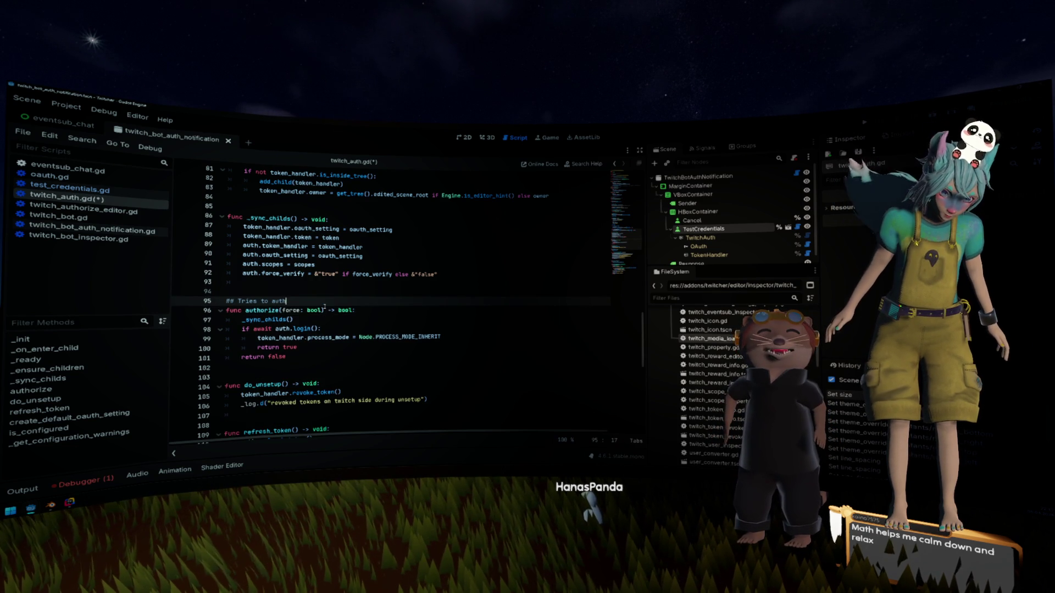
{"action": "type", "text": "orize"}
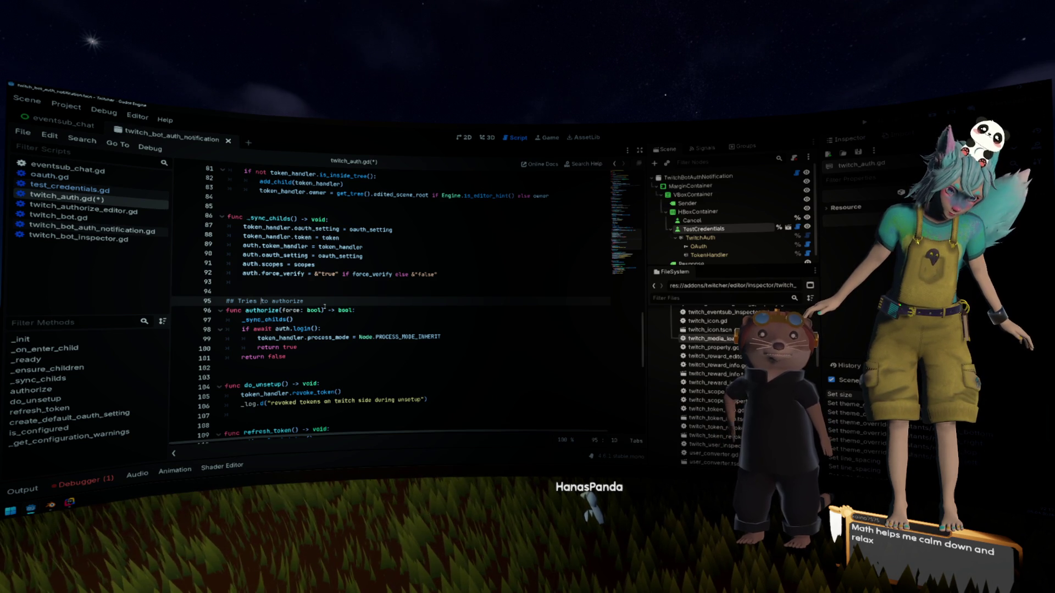
{"action": "key", "text": "ctrl+shift+Left"}
{"action": "key", "text": "ctrl+shift+Left"}
{"action": "key", "text": "BackSpace"}
{"action": "key", "text": "End"}
{"action": "key", "text": "Delete"}
{"action": "key", "text": "Delete"}
{"action": "key", "text": "ctrl+z"}
{"action": "key", "text": "Home"}
{"action": "key", "text": "Right"}
{"action": "key", "text": "Right"}
{"action": "key", "text": "Right"}
{"action": "key", "text": "BackSpace"}
{"action": "type", "text": "A"}
Step: Extend the comment to read '## Authorize twitch if it is logged in'
{"action": "key", "text": "End"}
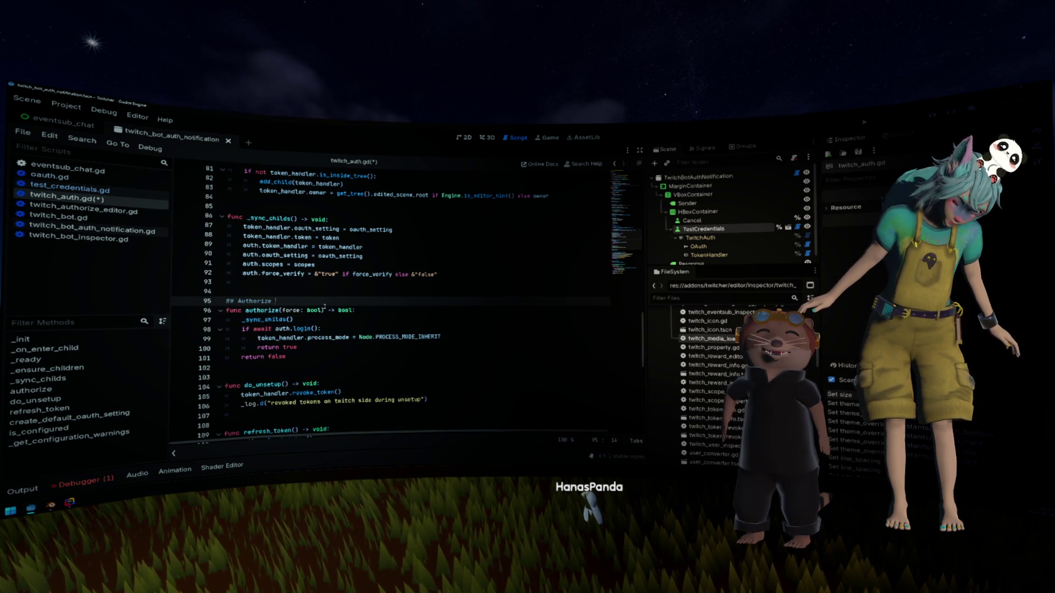
{"action": "type", "text": "twitch"}
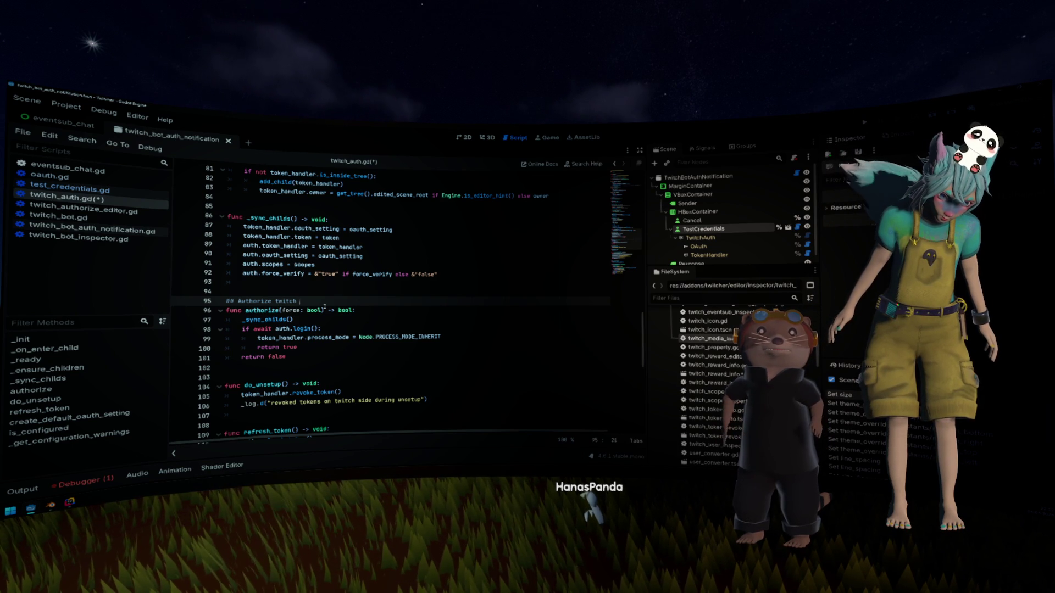
{"action": "type", "text": " if you are"}
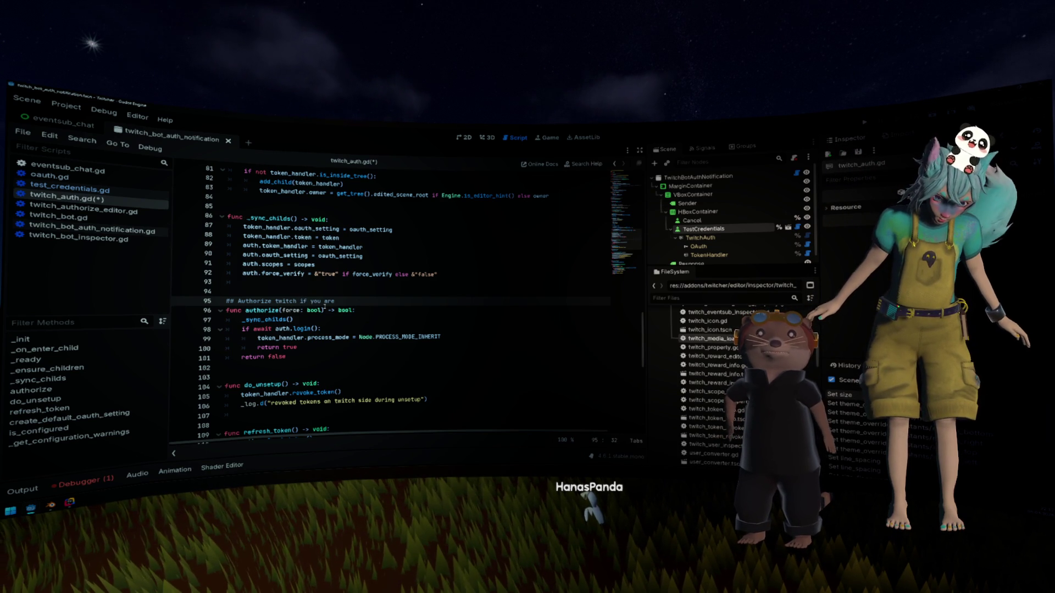
{"action": "key", "text": "BackSpace"}
{"action": "key", "text": "BackSpace"}
{"action": "key", "text": "BackSpace"}
{"action": "type", "text": "it is "}
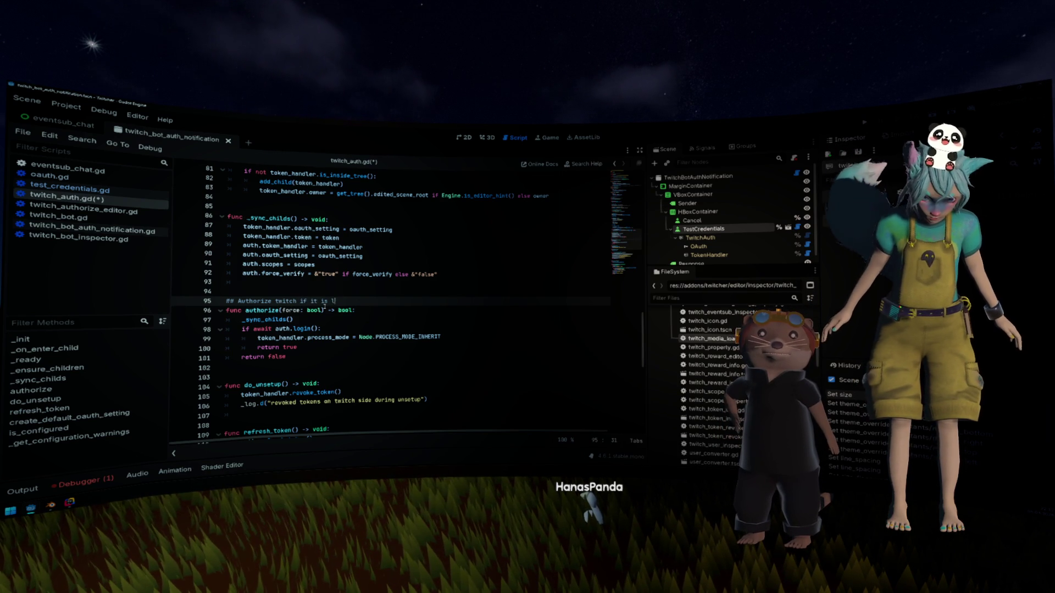
{"action": "type", "text": "logged in"}
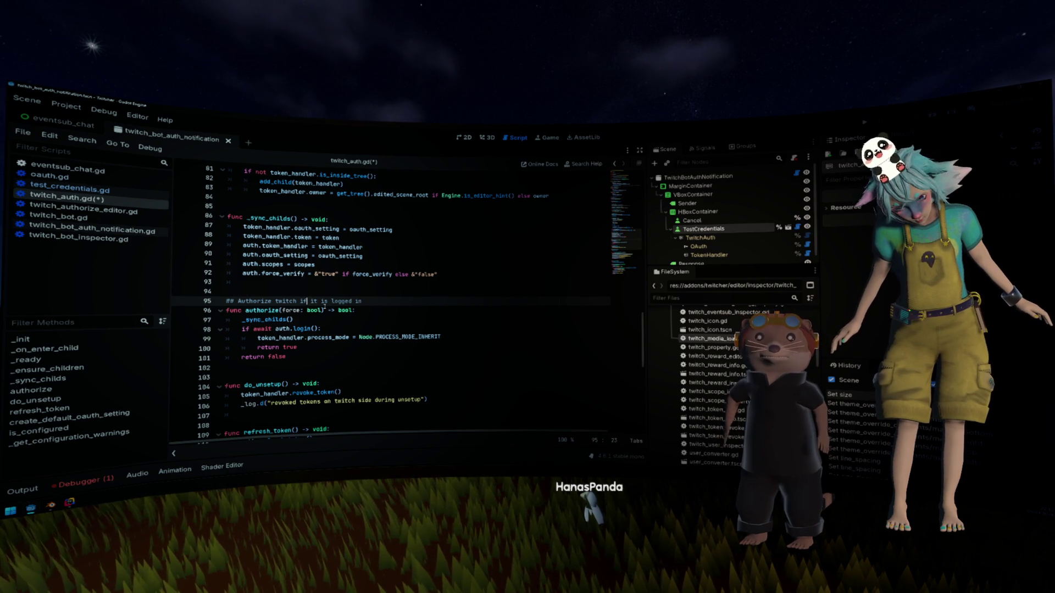
{"action": "key", "text": "ctrl+Right"}
{"action": "key", "text": "ctrl+Right"}
{"action": "key", "text": "ctrl+Right"}
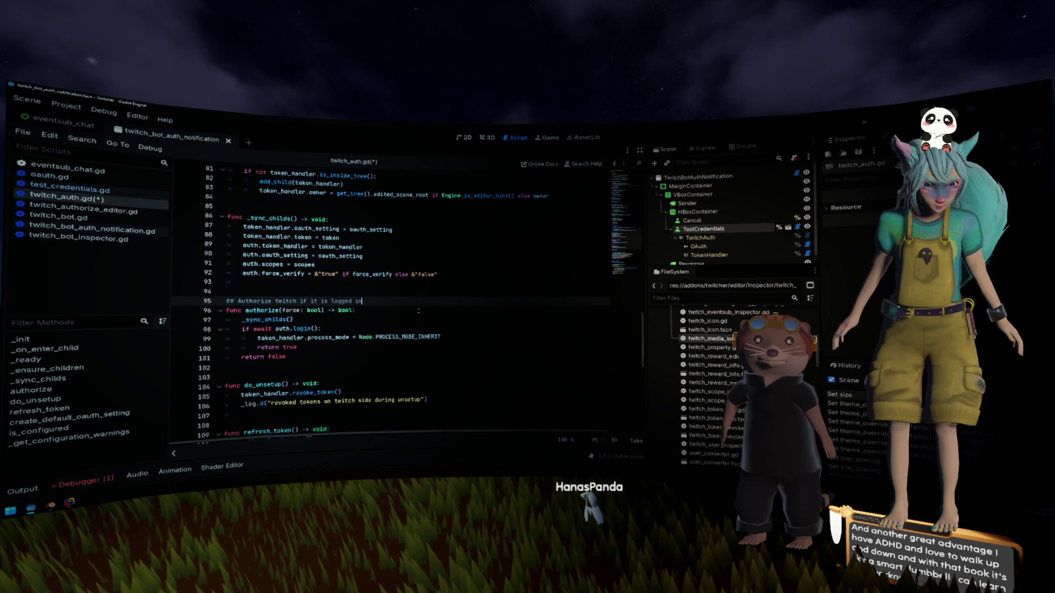
{"action": "type", "text": " it wi"}
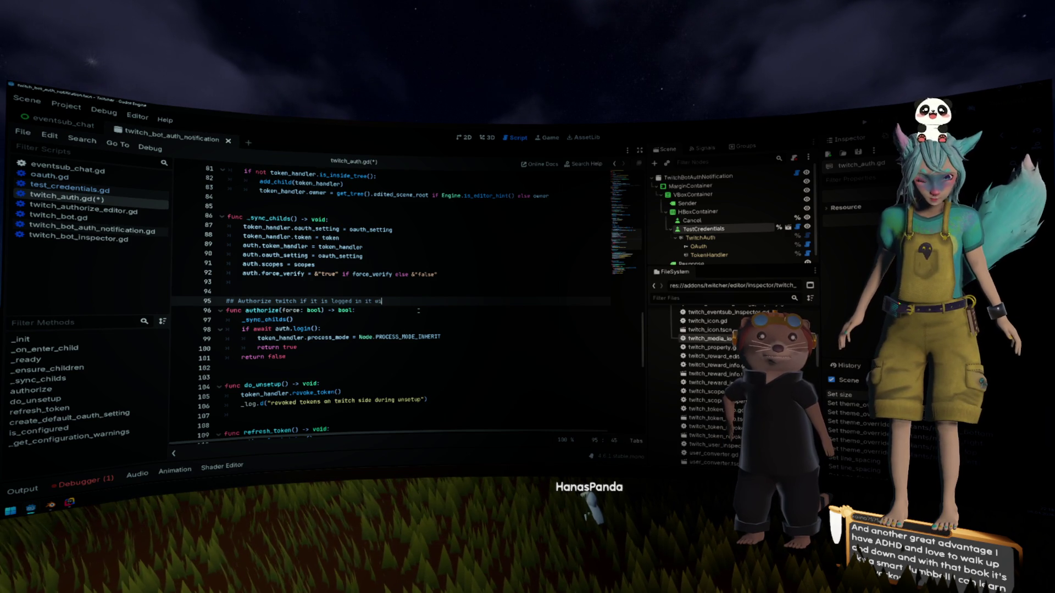
{"action": "type", "text": "ll shortcut "}
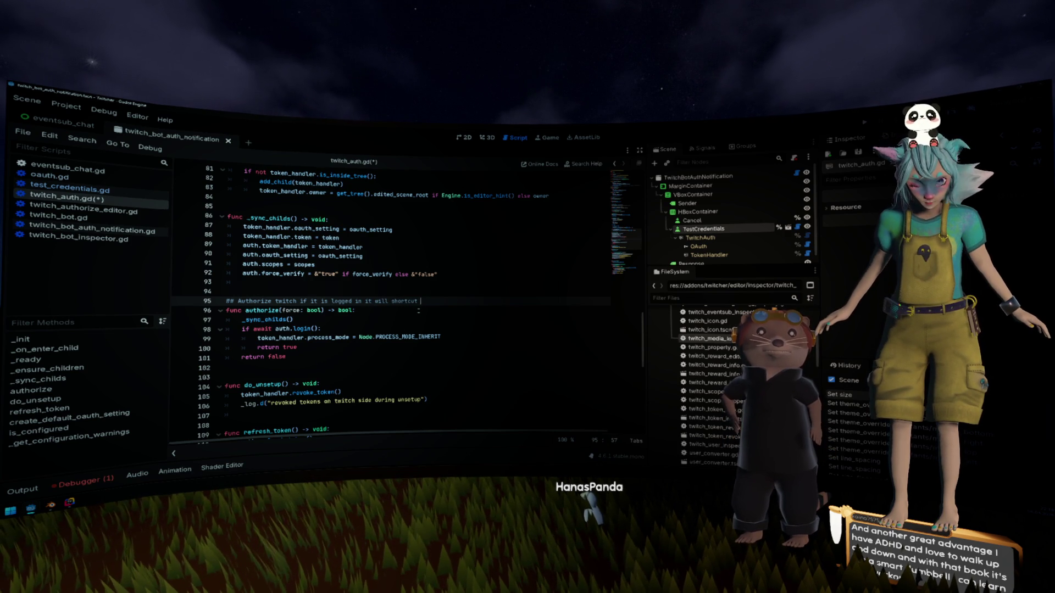
{"action": "type", "text": "rrue"}
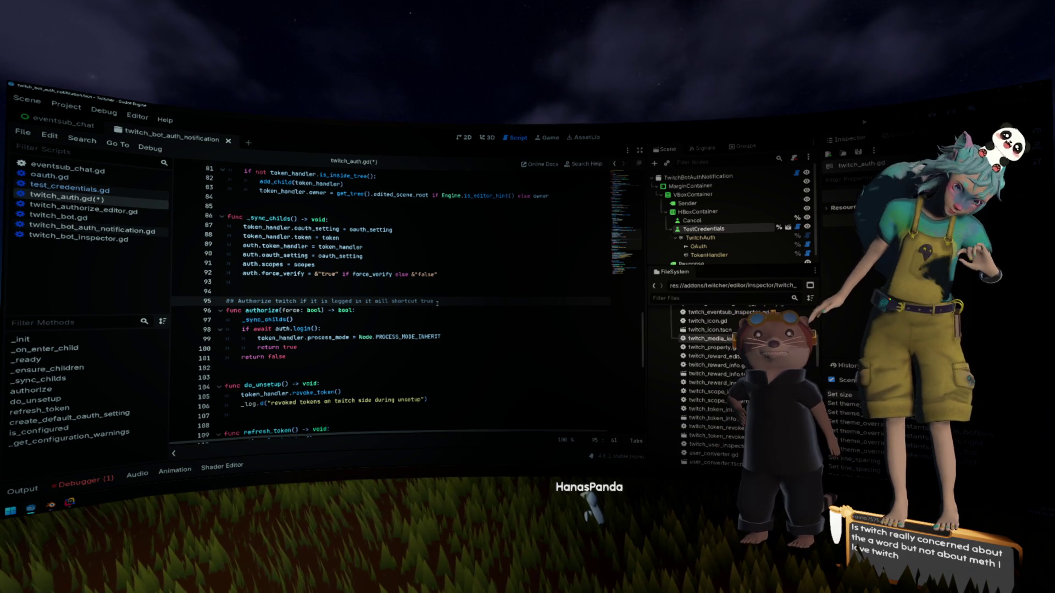
{"action": "left_click_drag", "start_coordinate": [236, 301], "coordinate": [417, 307]}
{"action": "left_click", "coordinate": [340, 301]}
{"action": "left_click", "coordinate": [436, 301]}
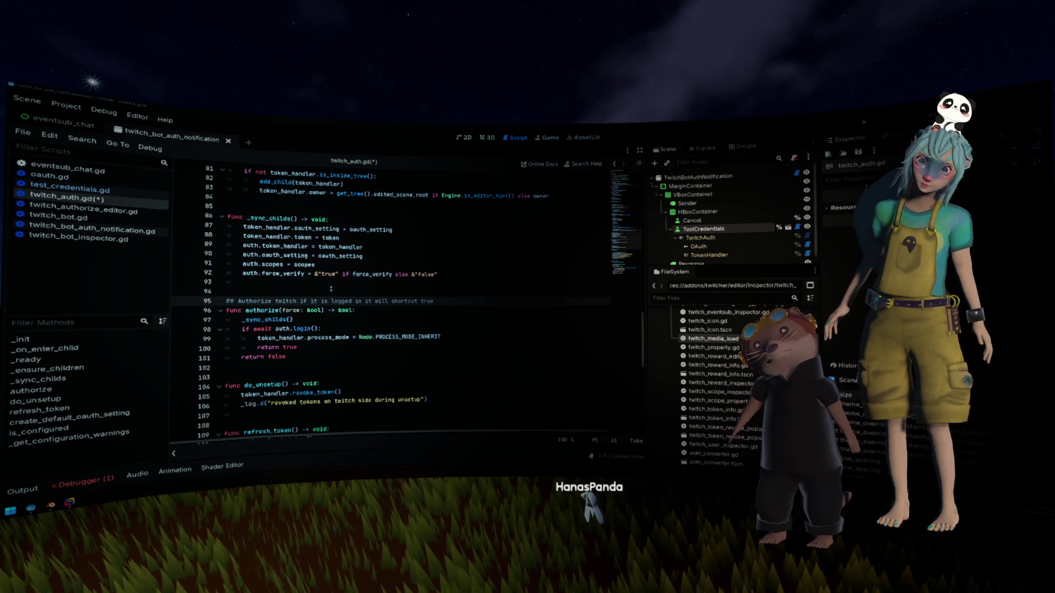
{"action": "left_click", "coordinate": [301, 329]}
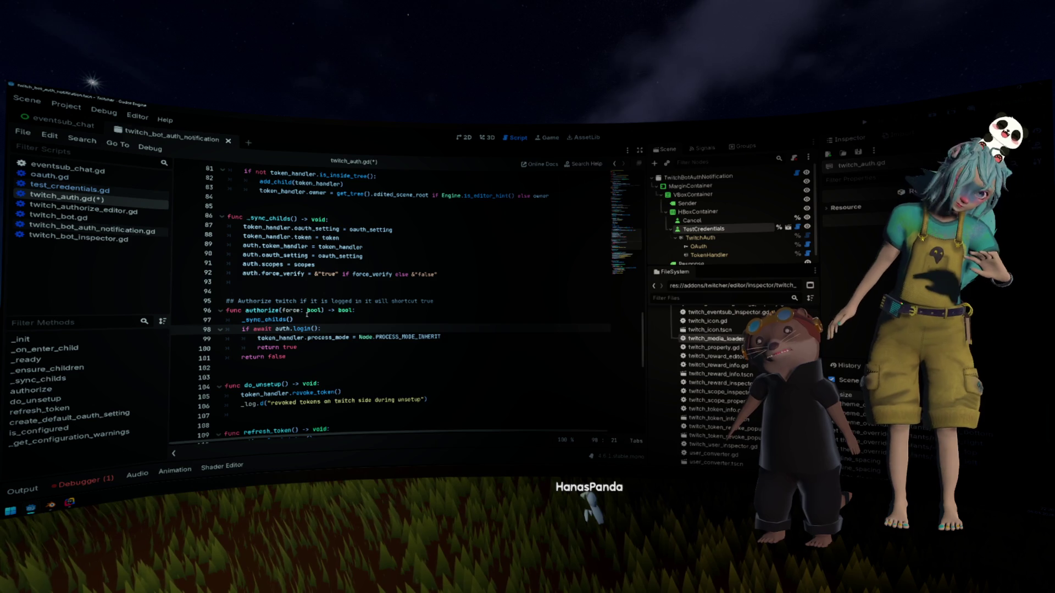
{"action": "mouse_move", "coordinate": [307, 314]}
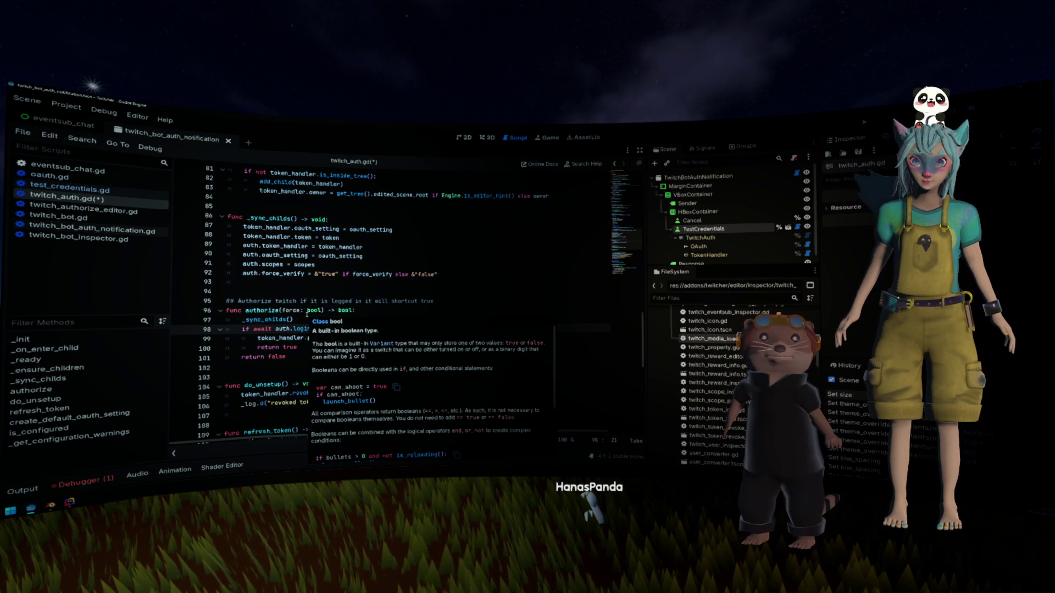
{"action": "left_click", "coordinate": [343, 311]}
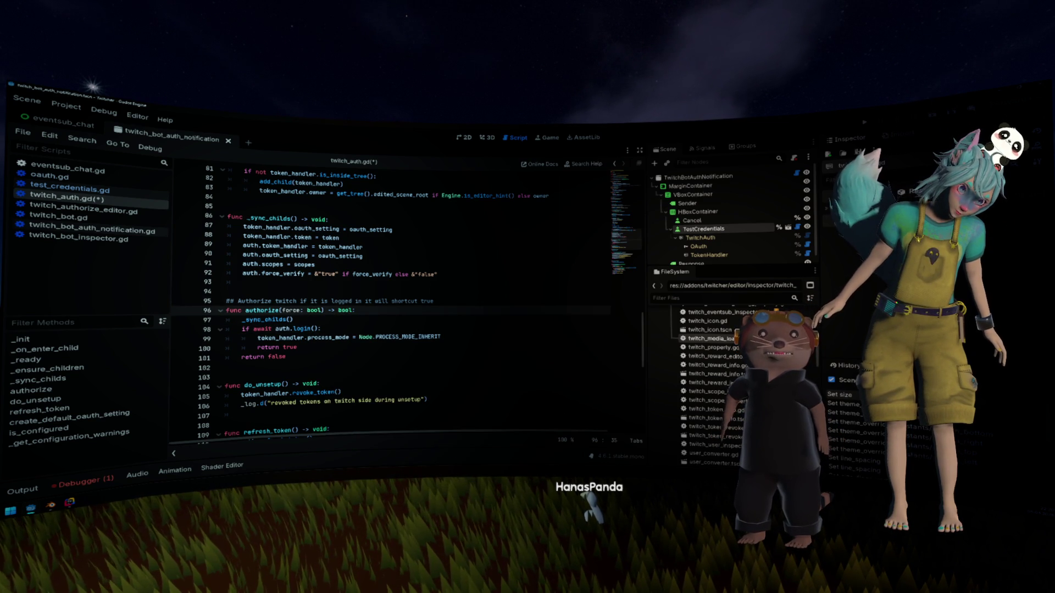
{"action": "left_click_drag", "start_coordinate": [260, 301], "coordinate": [352, 302]}
{"action": "left_click", "coordinate": [431, 301]}
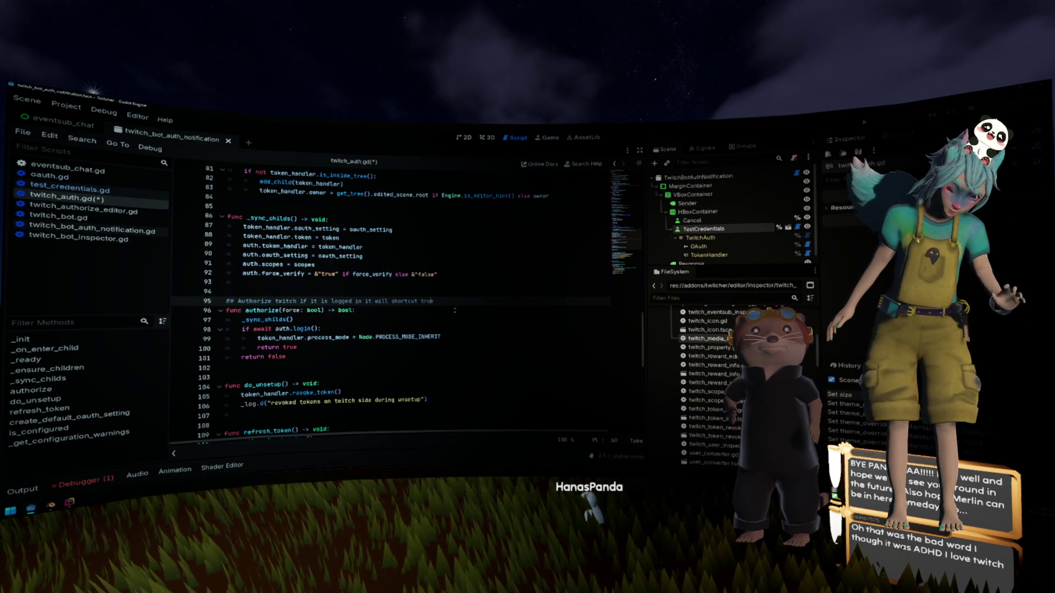
Step: Insert 'and return' before 'true' in the line 95 comment
{"action": "left_click_drag", "start_coordinate": [227, 291], "coordinate": [433, 300]}
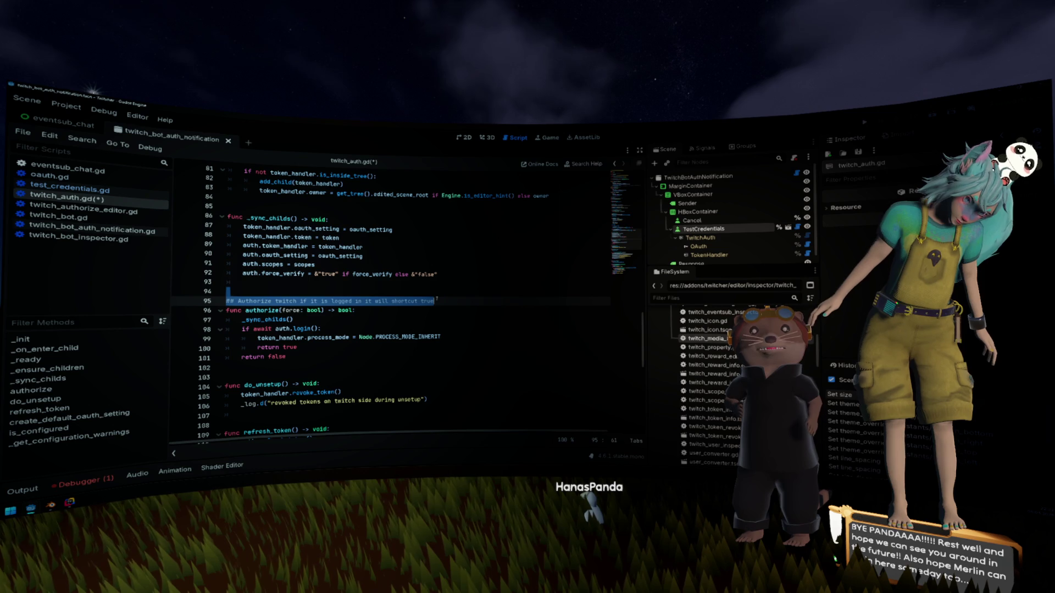
{"action": "left_click", "coordinate": [435, 300]}
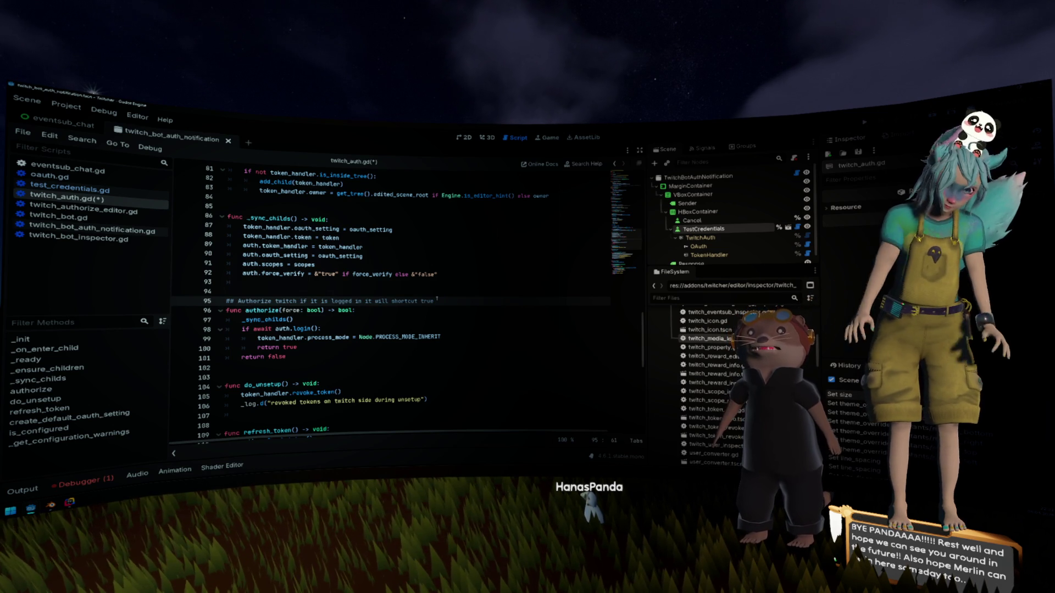
{"action": "type", "text": "and return"}
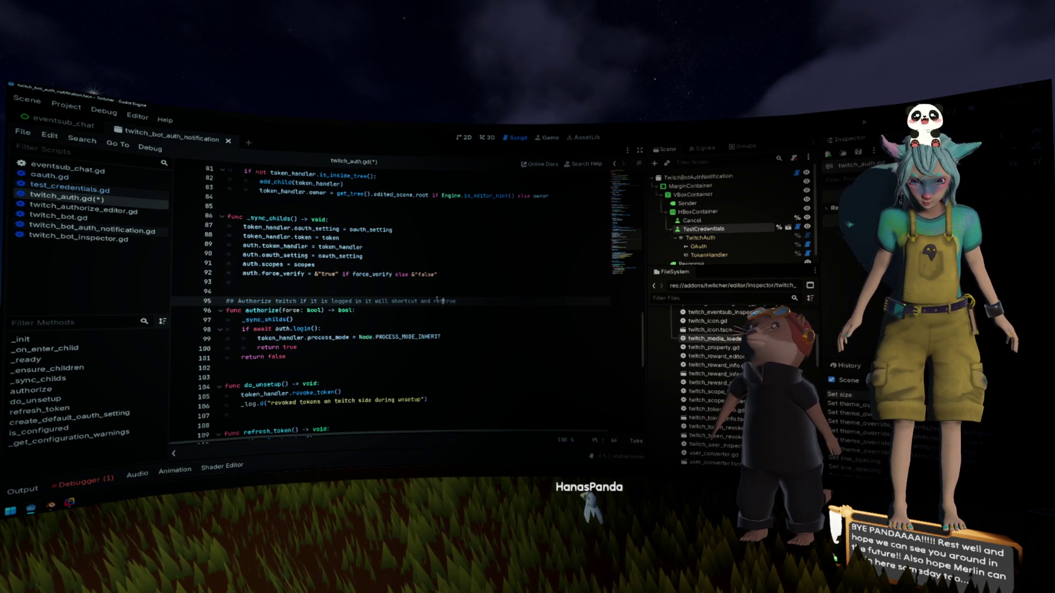
{"action": "key", "text": "End"}
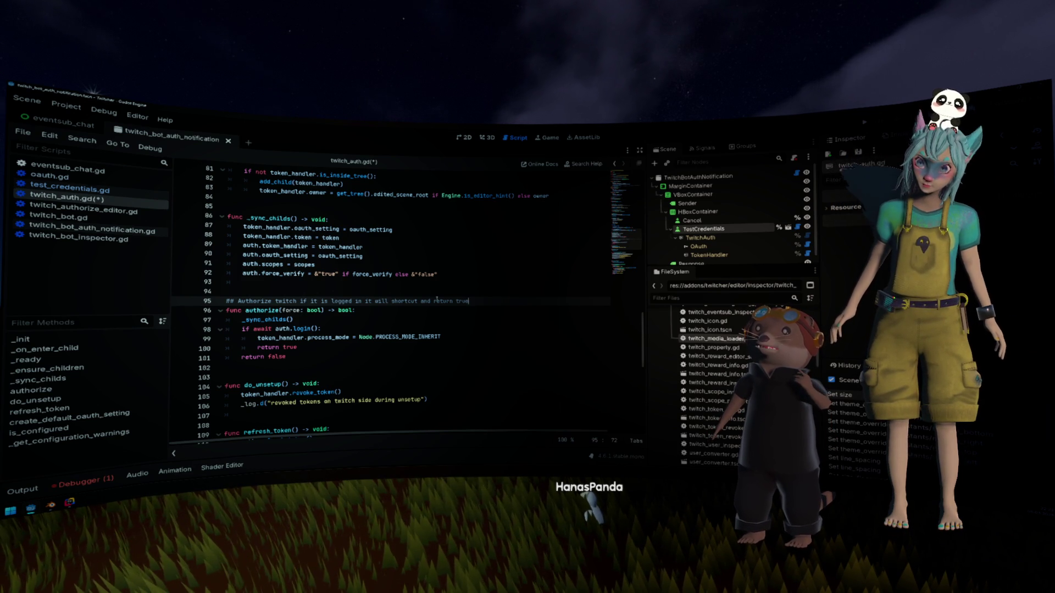
Step: Start a new doc comment line reading 'force: do the login'
{"action": "key", "text": "Down"}
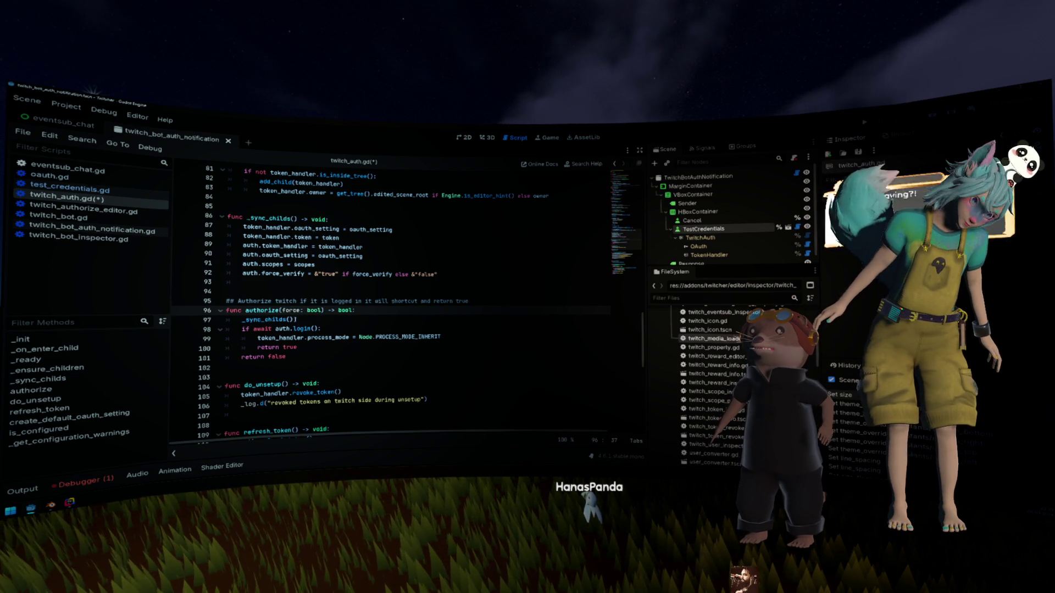
{"action": "key", "text": "Up"}
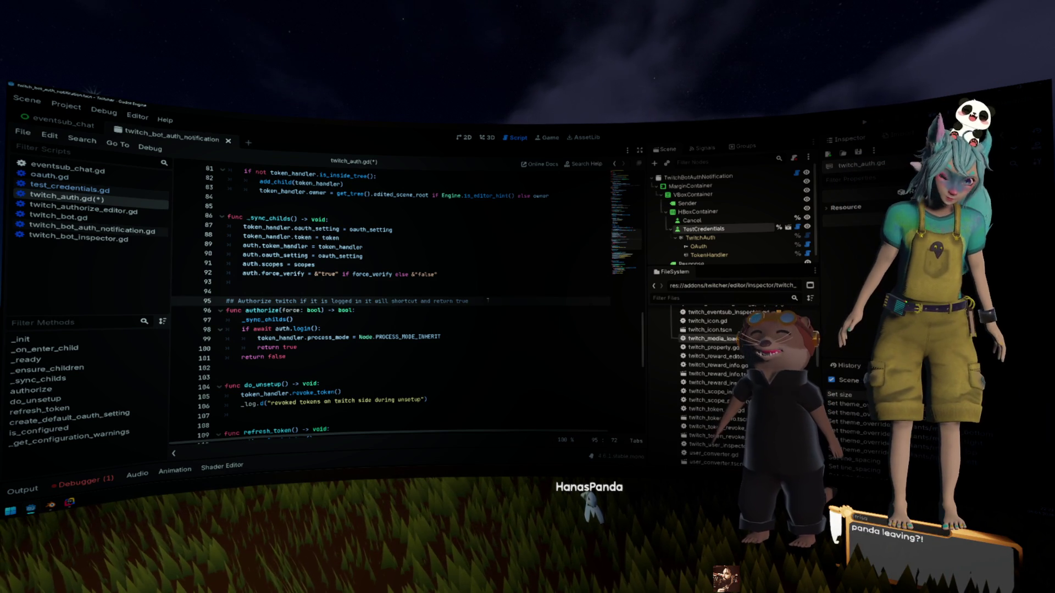
{"action": "key", "text": "Return"}
{"action": "type", "text": "force"}
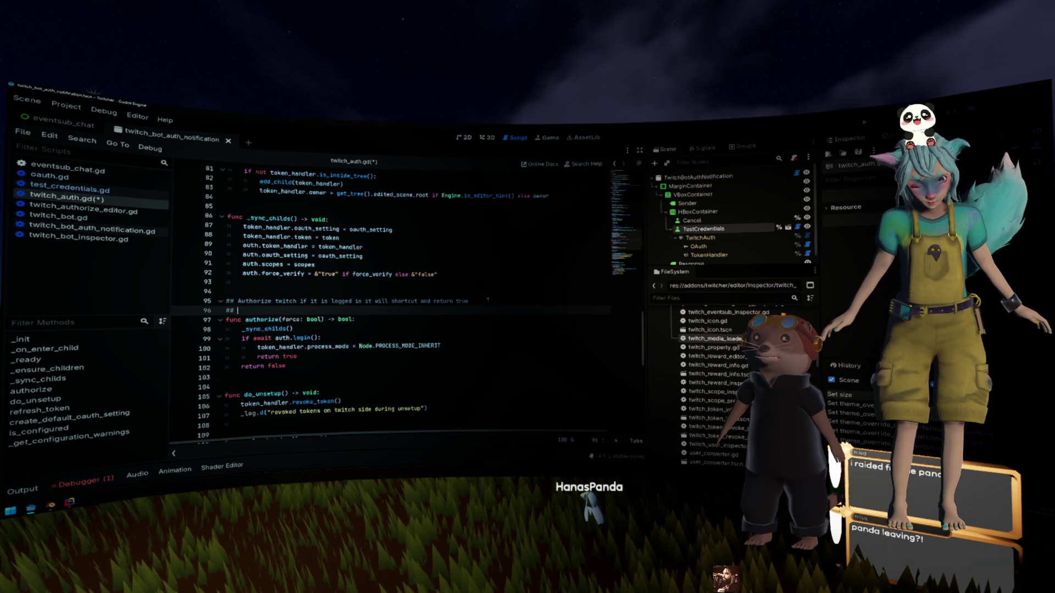
{"action": "type", "text": ": "}
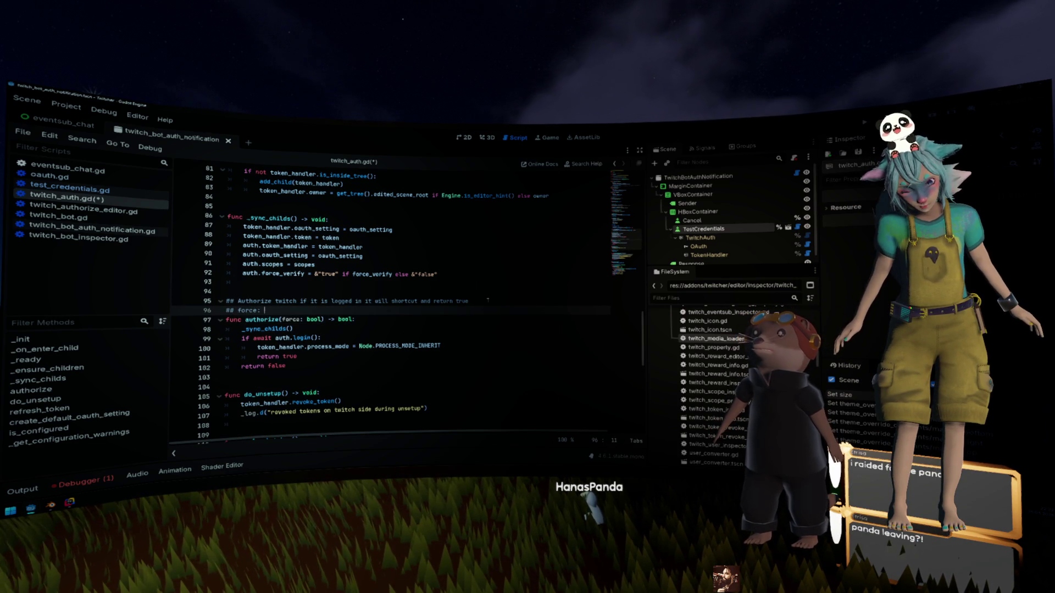
{"action": "type", "text": "do the log"}
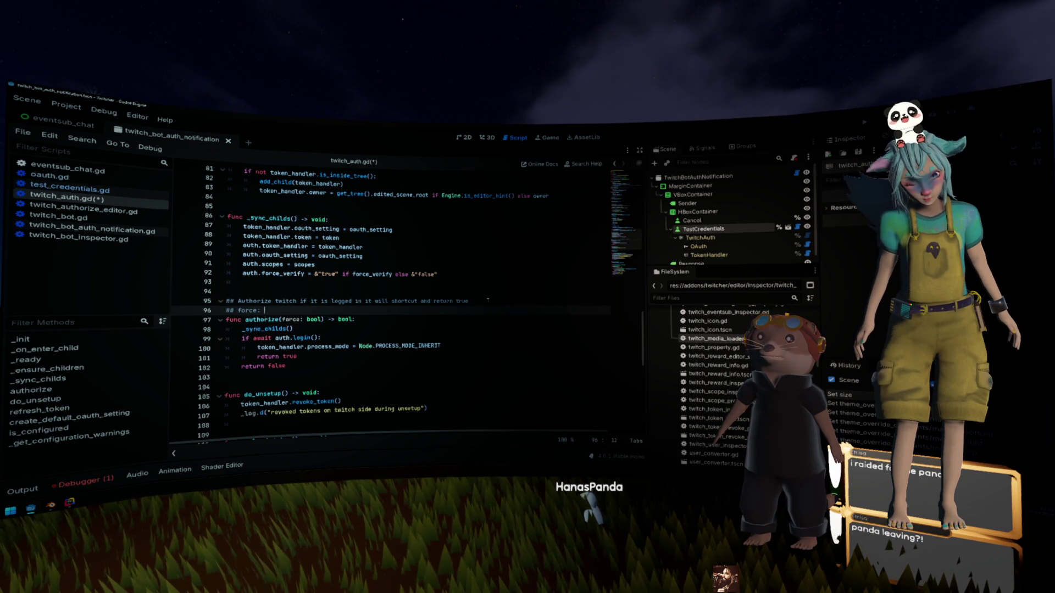
{"action": "type", "text": "in"}
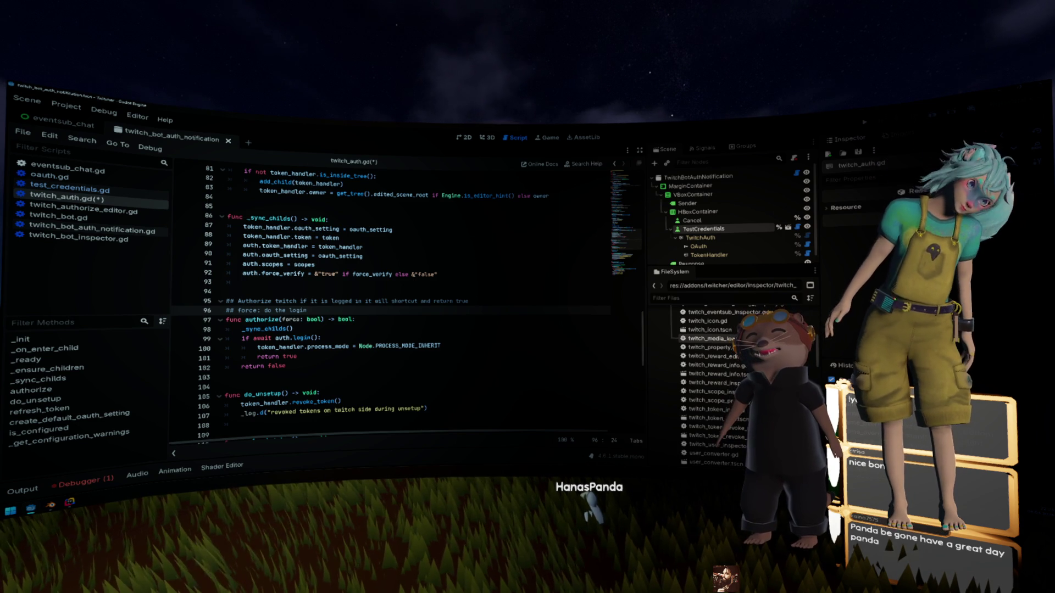
Step: Append 'even when already logged in' to the force note and save twitch_auth.gd
{"action": "type", "text": "even when alr"}
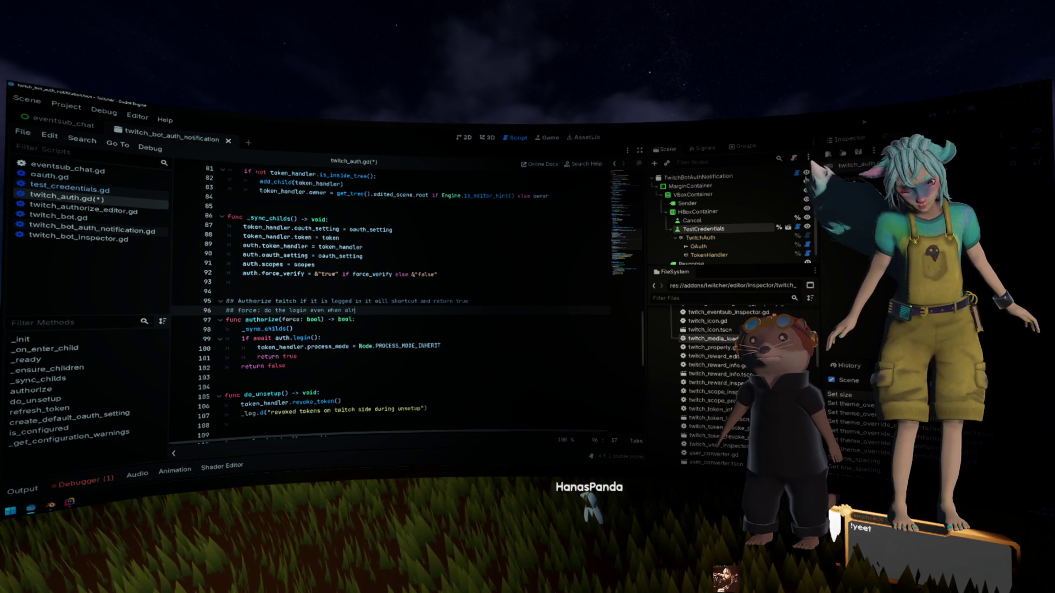
{"action": "type", "text": "eady logged in"}
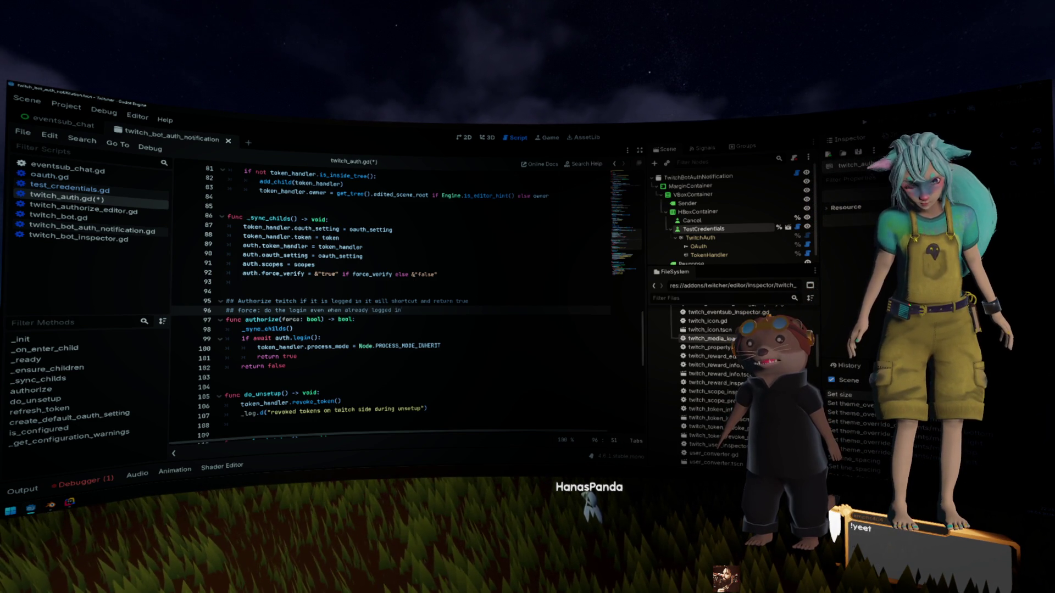
{"action": "key", "text": "ctrl+s"}
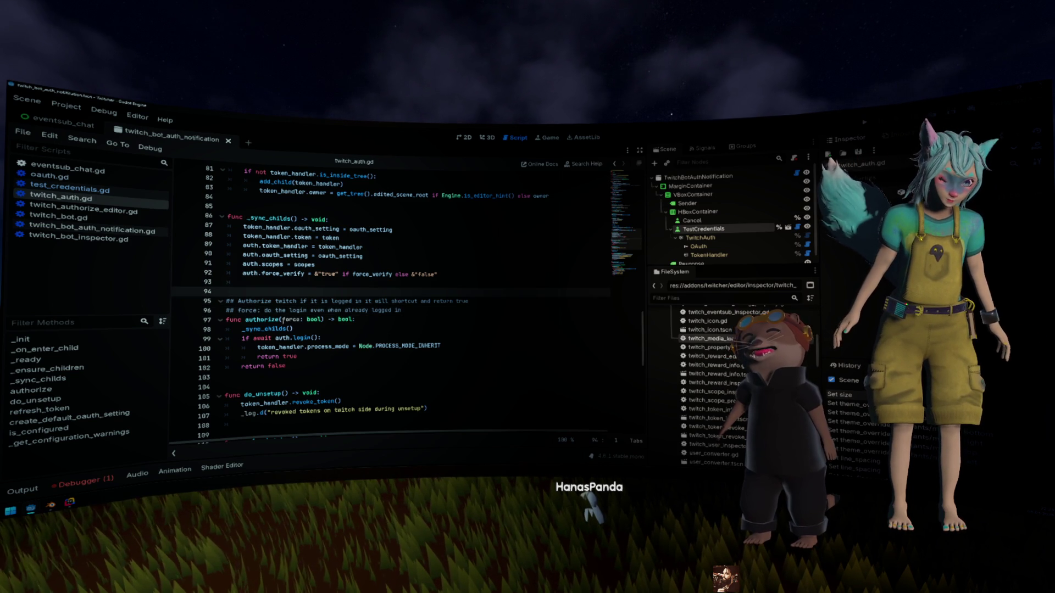
Step: Change the call to auth.login(force) and jump to login() in oauth.gd
{"action": "double_click", "coordinate": [261, 319]}
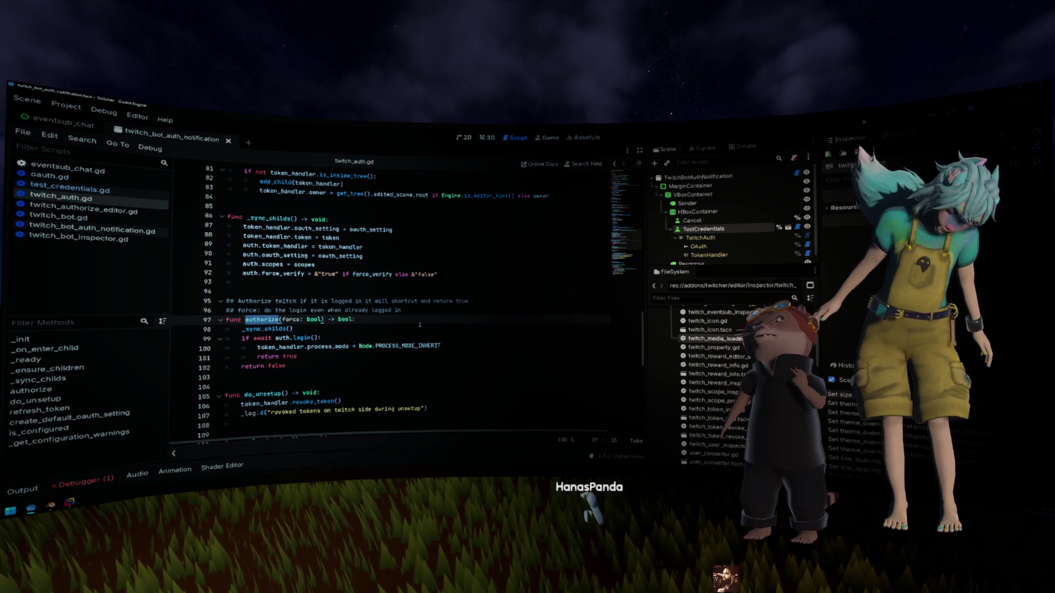
{"action": "double_click", "coordinate": [314, 319]}
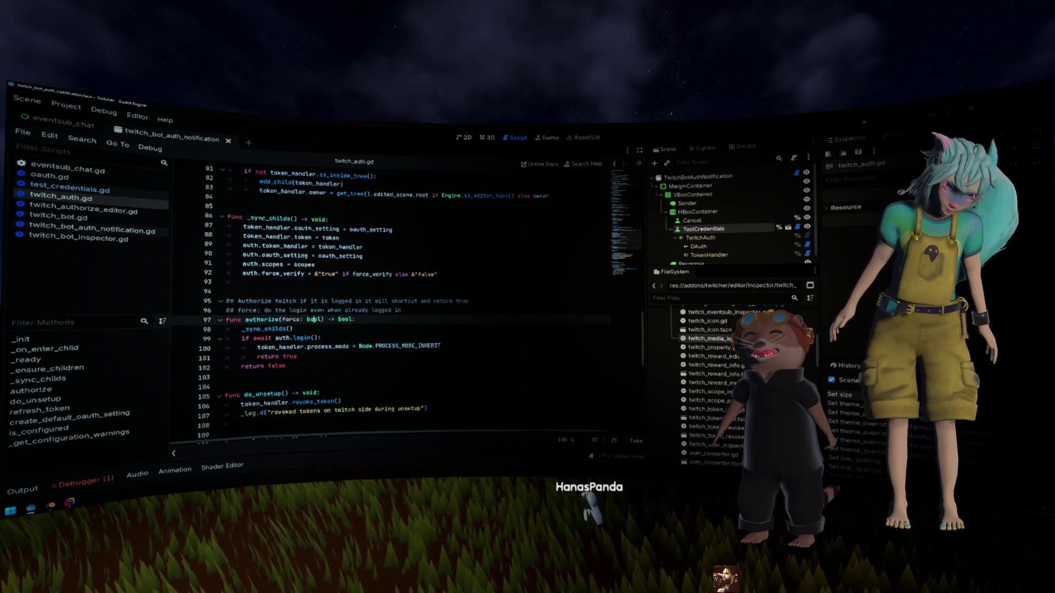
{"action": "left_click", "coordinate": [311, 338]}
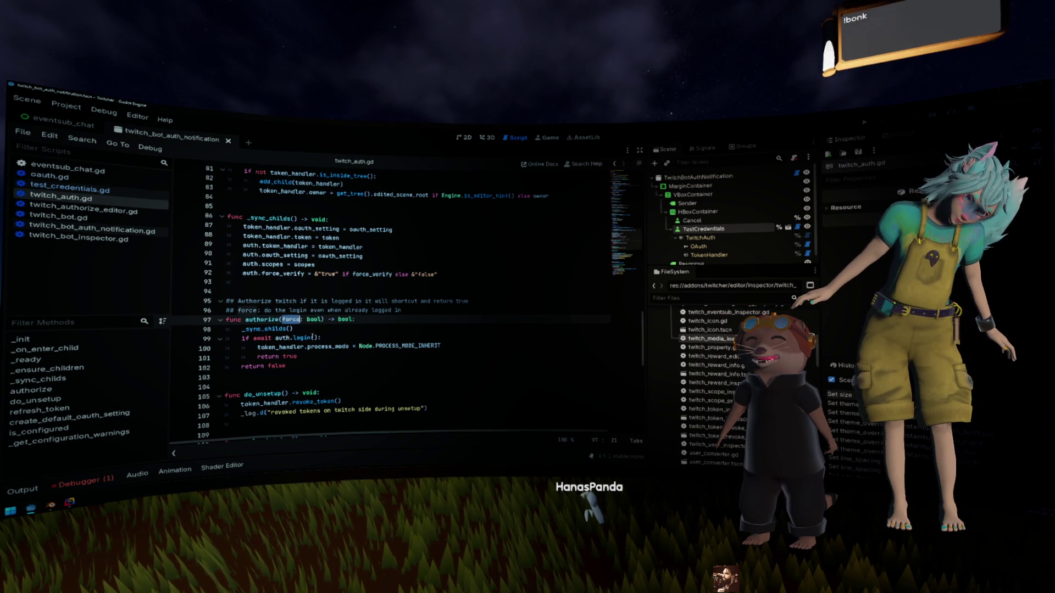
{"action": "type", "text": "force"}
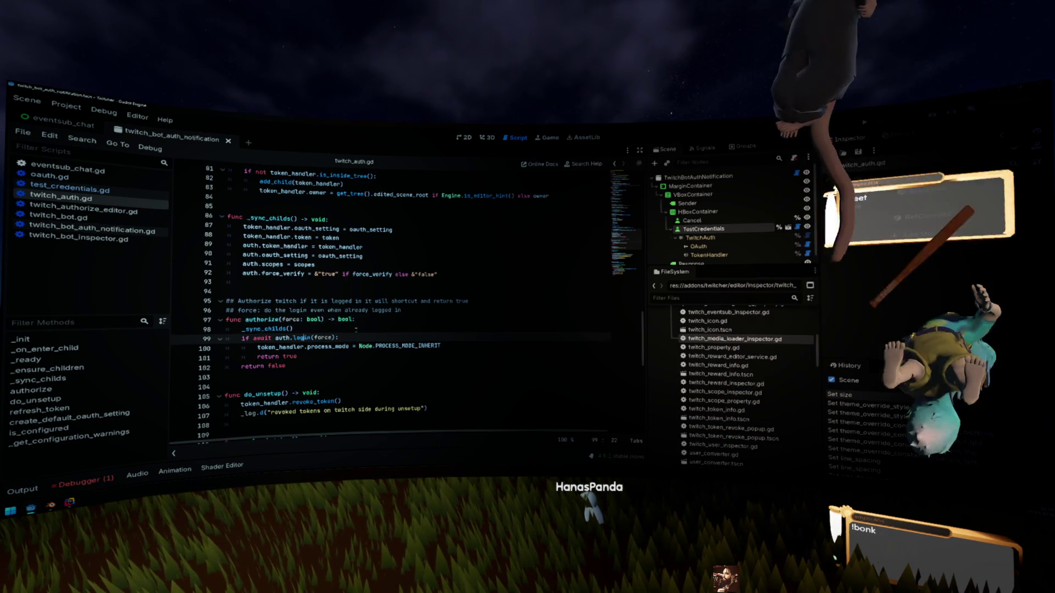
{"action": "left_click", "coordinate": [301, 338], "text": "ctrl"}
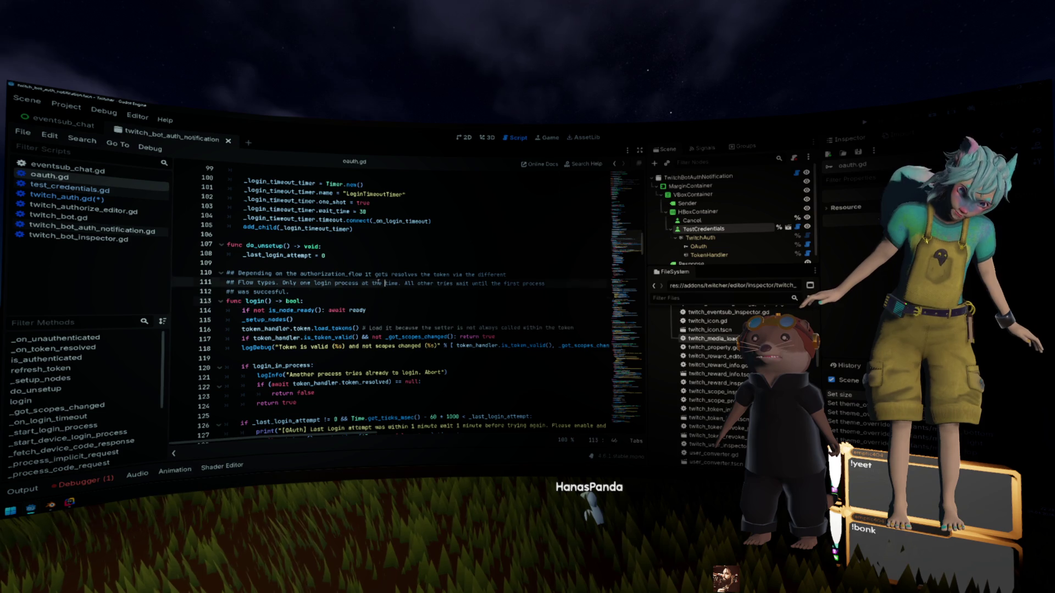
Step: Give oauth.gd's login() a force: bool = false parameter documented as 'force: a login request'
{"action": "left_click", "coordinate": [269, 301]}
{"action": "type", "text": "force: bool"}
{"action": "key", "text": "ctrl+shift+Return"}
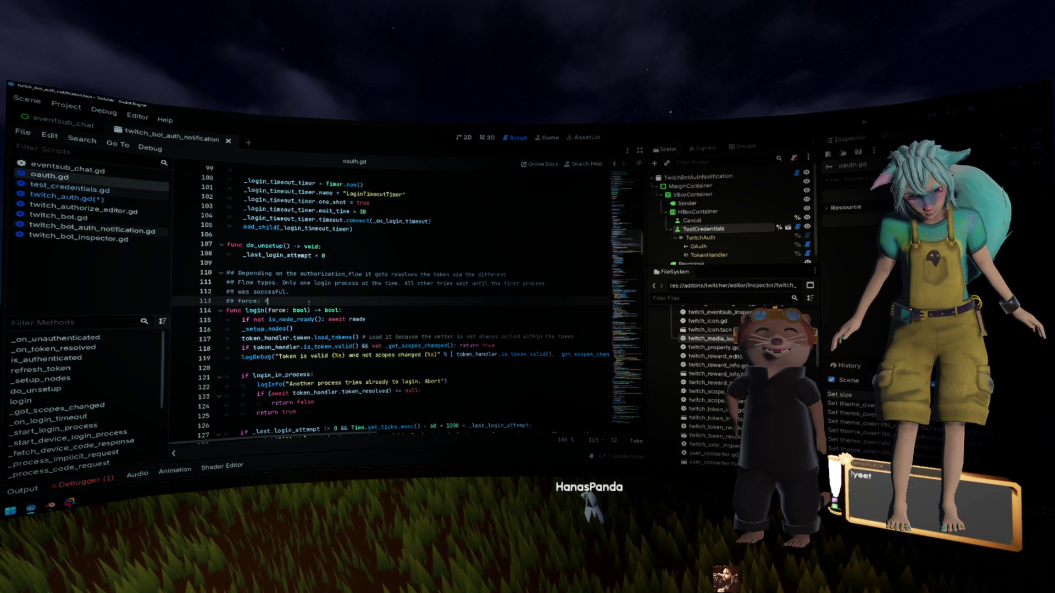
{"action": "type", "text": "d"}
{"action": "type", "text": "gin req"}
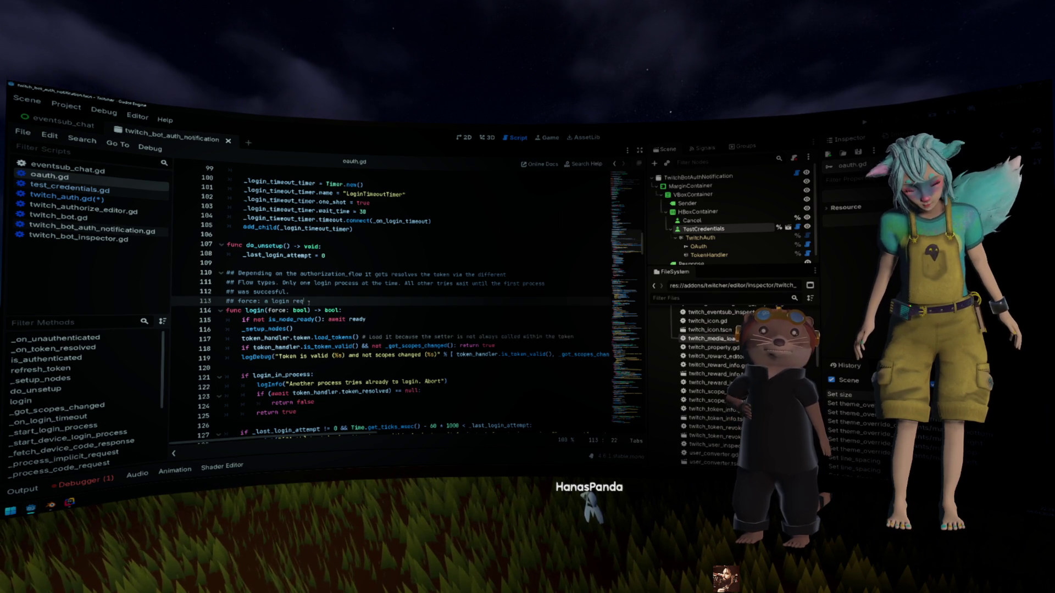
{"action": "type", "text": "uest"}
{"action": "left_click", "coordinate": [309, 311]}
{"action": "key", "text": "Left"}
{"action": "type", "text": "= false"}
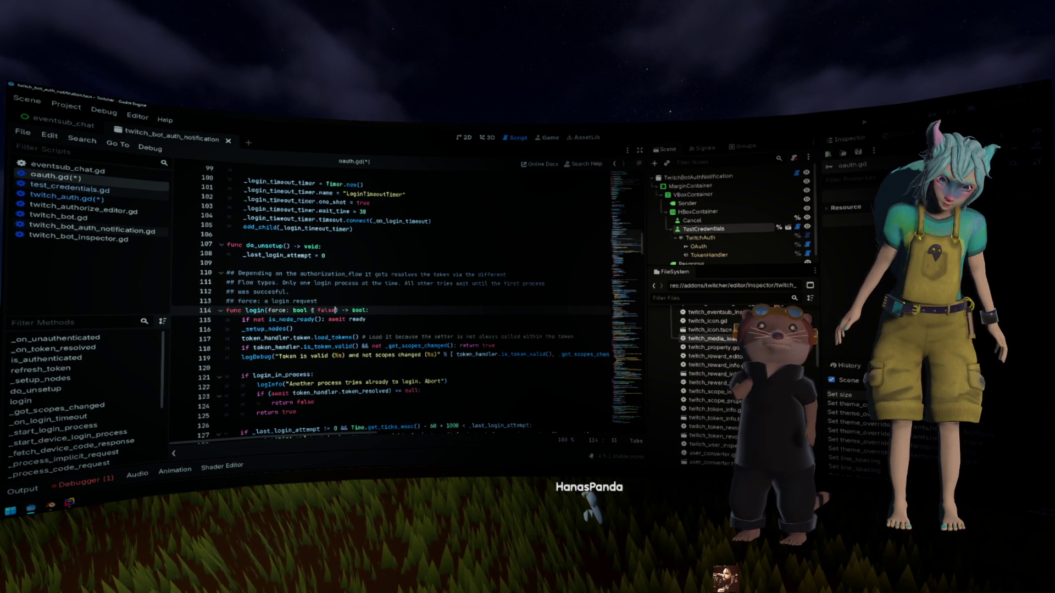
{"action": "left_click", "coordinate": [66, 198]}
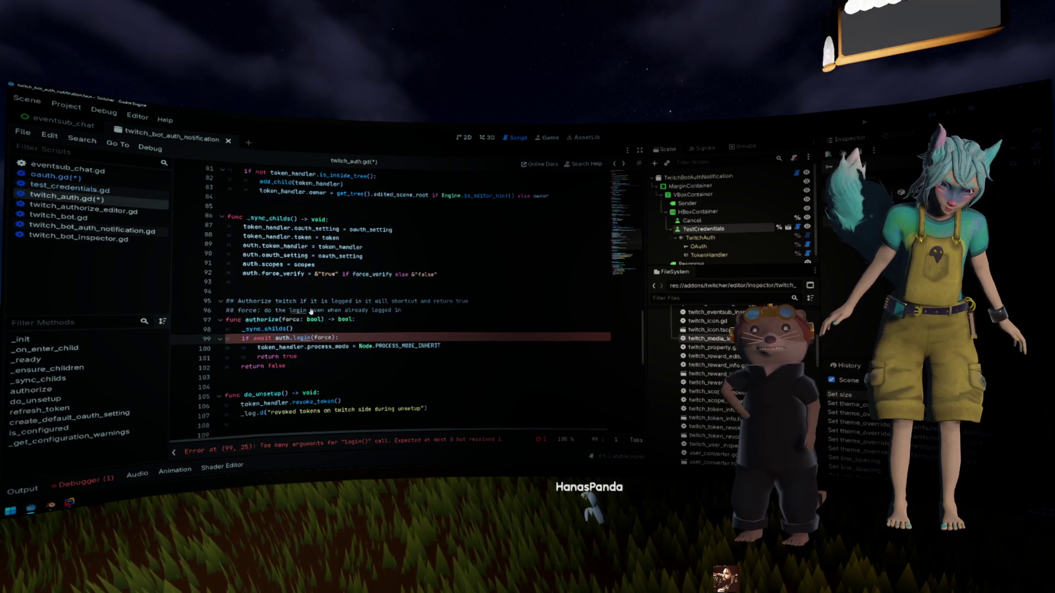
Step: Default authorize's force parameter to false in twitch_auth.gd's signature
{"action": "left_click", "coordinate": [306, 319]}
{"action": "type", "text": "= false"}
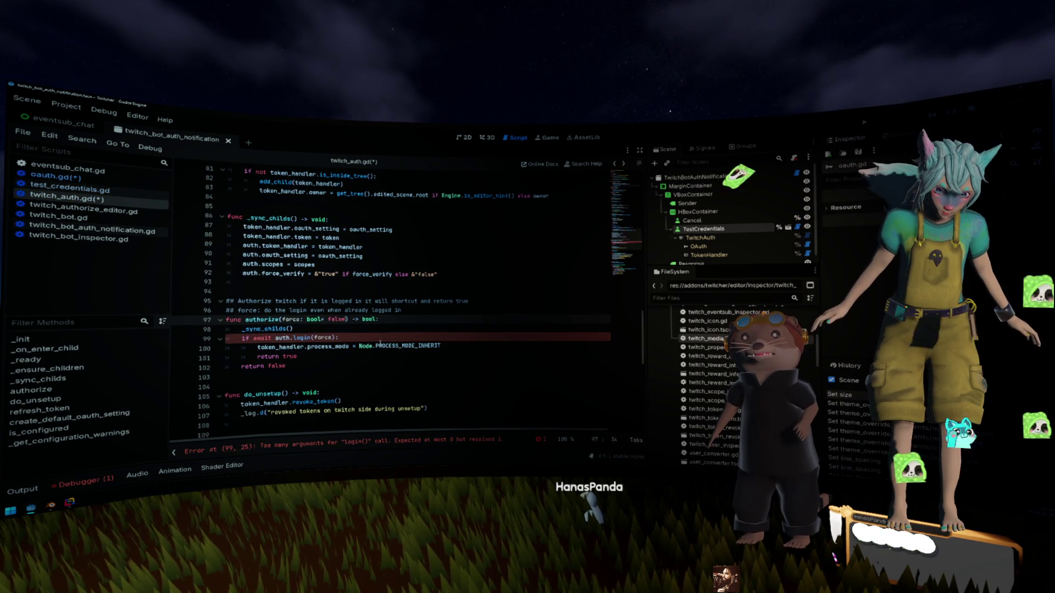
{"action": "key", "text": "Left"}
{"action": "key", "text": "Left"}
{"action": "key", "text": "Left"}
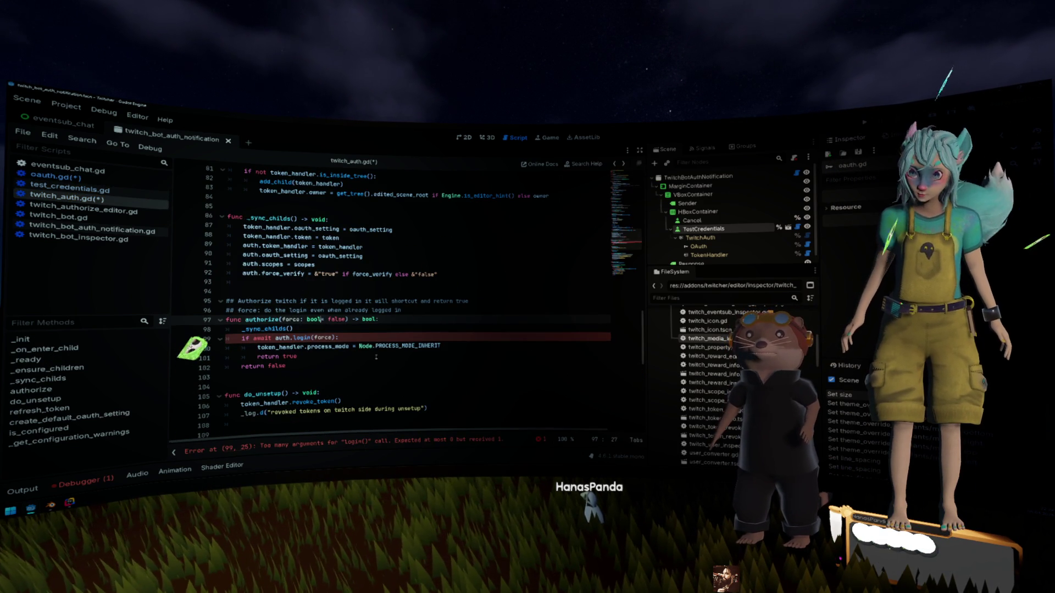
Step: Jump to the login(force: bool = false) definition in oauth.gd from the auth.login call
{"action": "left_click", "coordinate": [377, 345]}
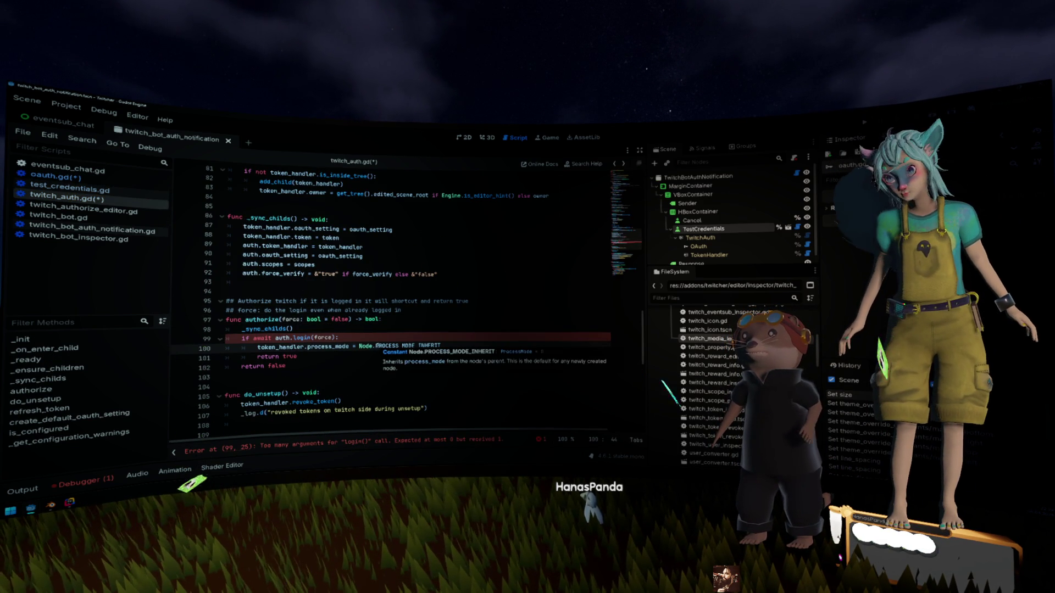
{"action": "left_click", "coordinate": [318, 340], "text": "ctrl"}
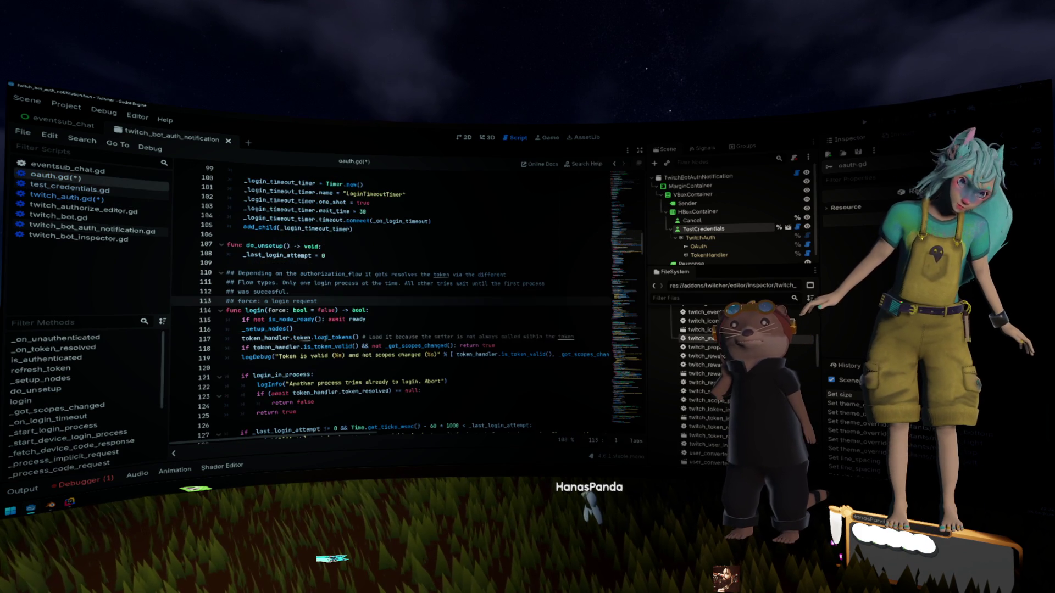
{"action": "mouse_move", "coordinate": [330, 336]}
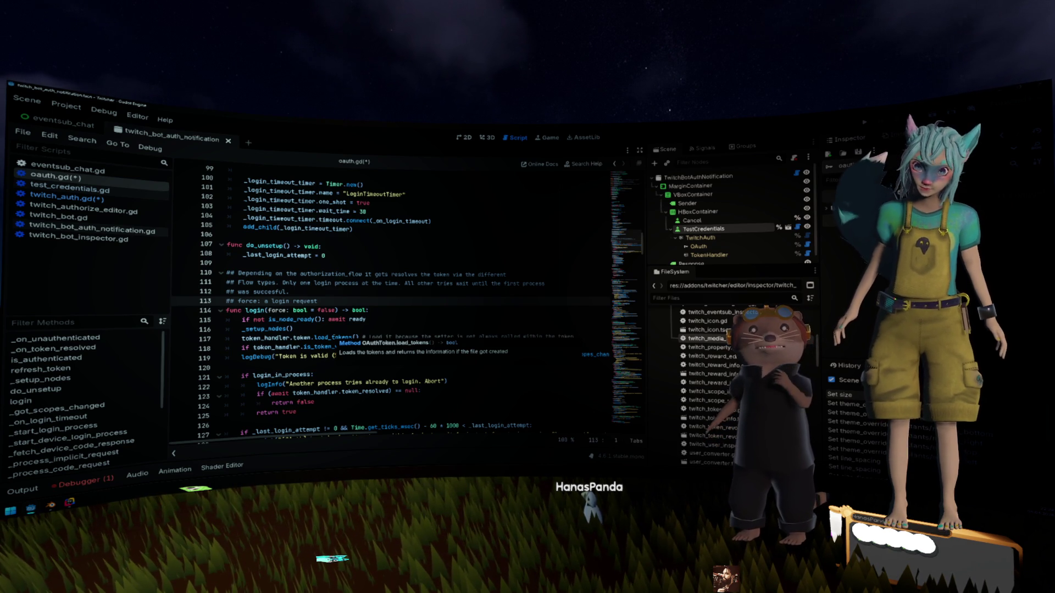
{"action": "left_click", "coordinate": [352, 310]}
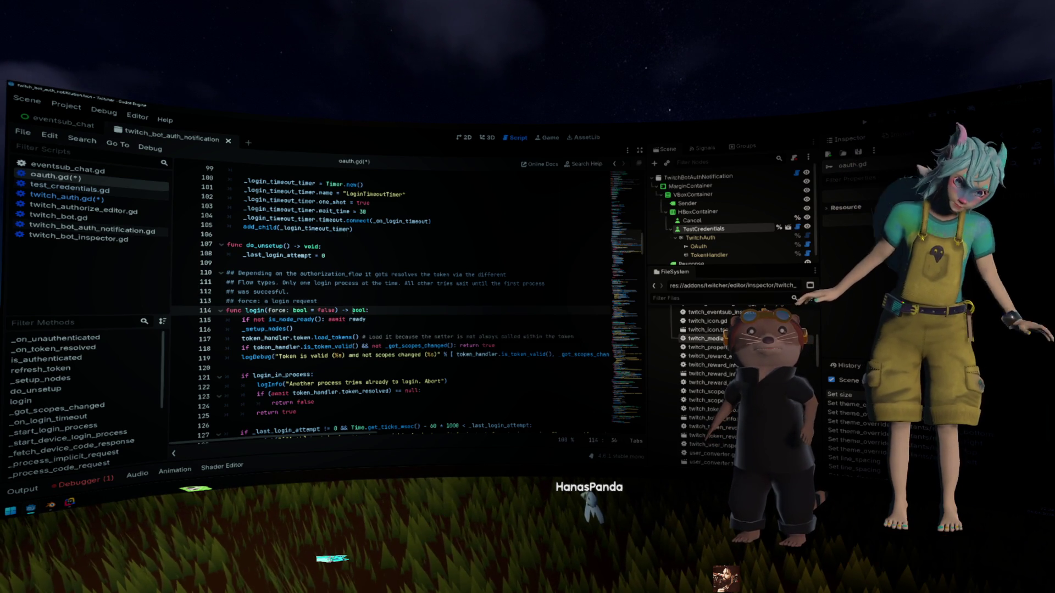
{"action": "left_click", "coordinate": [321, 310]}
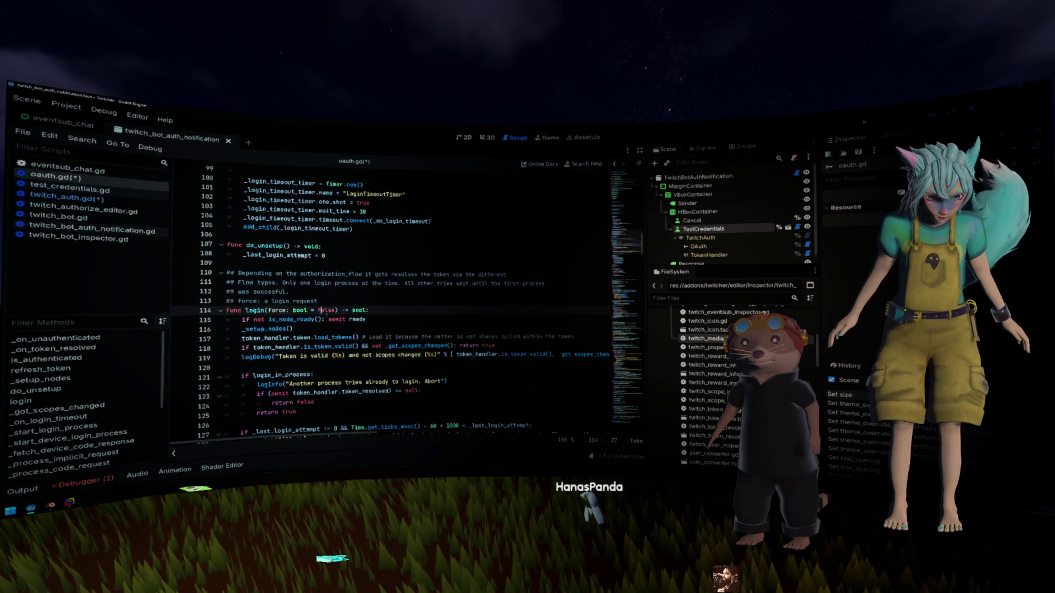
{"action": "scroll", "coordinate": [320, 307], "scroll_direction": "down", "scroll_amount": 2}
{"action": "double_click", "coordinate": [277, 256]}
{"action": "scroll", "coordinate": [394, 309], "scroll_direction": "down", "scroll_amount": 2}
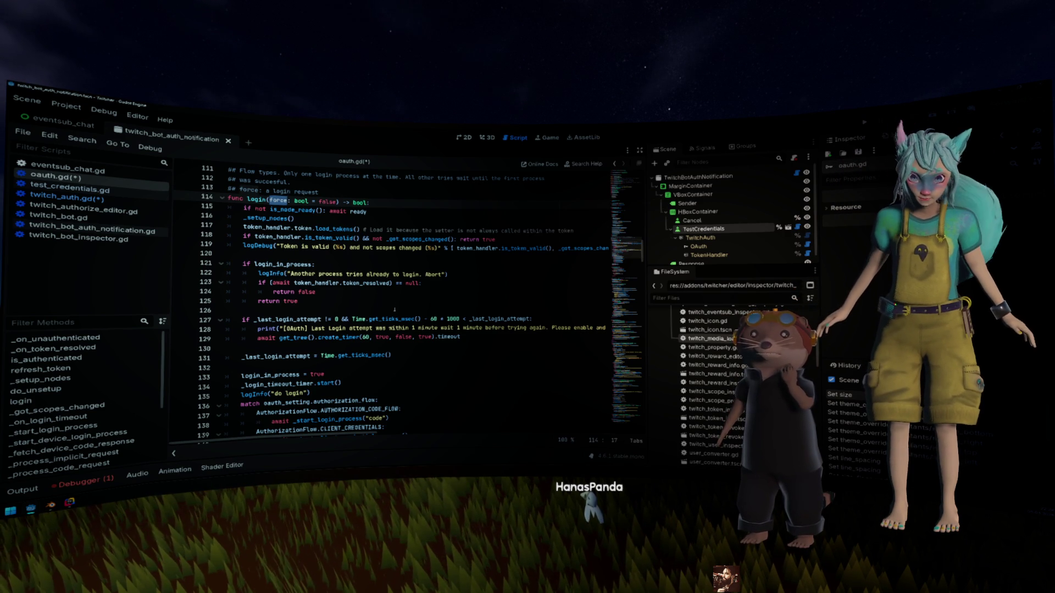
{"action": "scroll", "coordinate": [204, 358], "scroll_direction": "down", "scroll_amount": 2}
{"action": "left_click", "coordinate": [324, 324]}
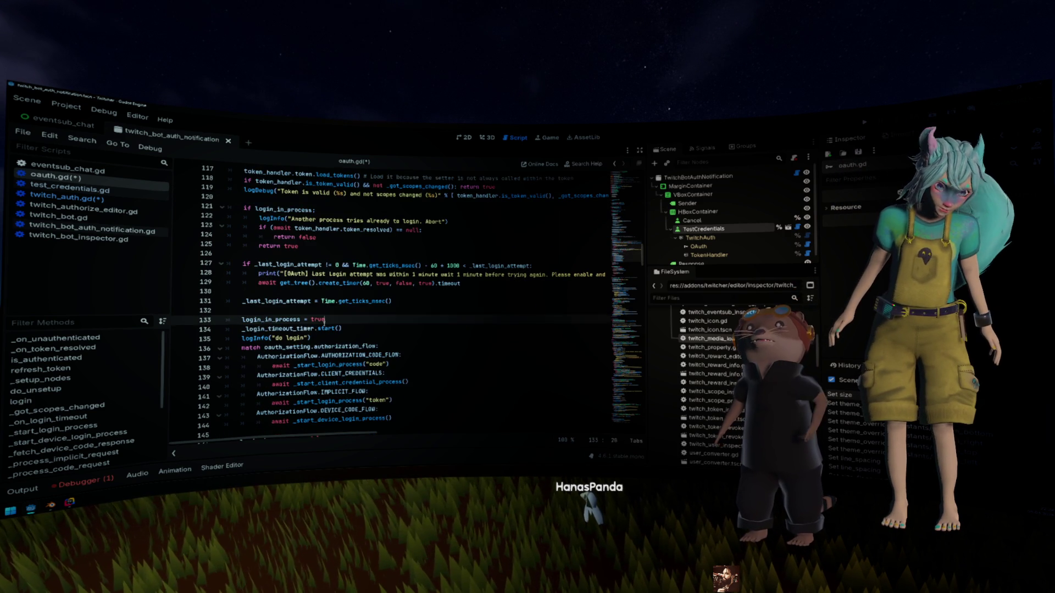
{"action": "scroll", "coordinate": [324, 324], "scroll_direction": "up", "scroll_amount": 2}
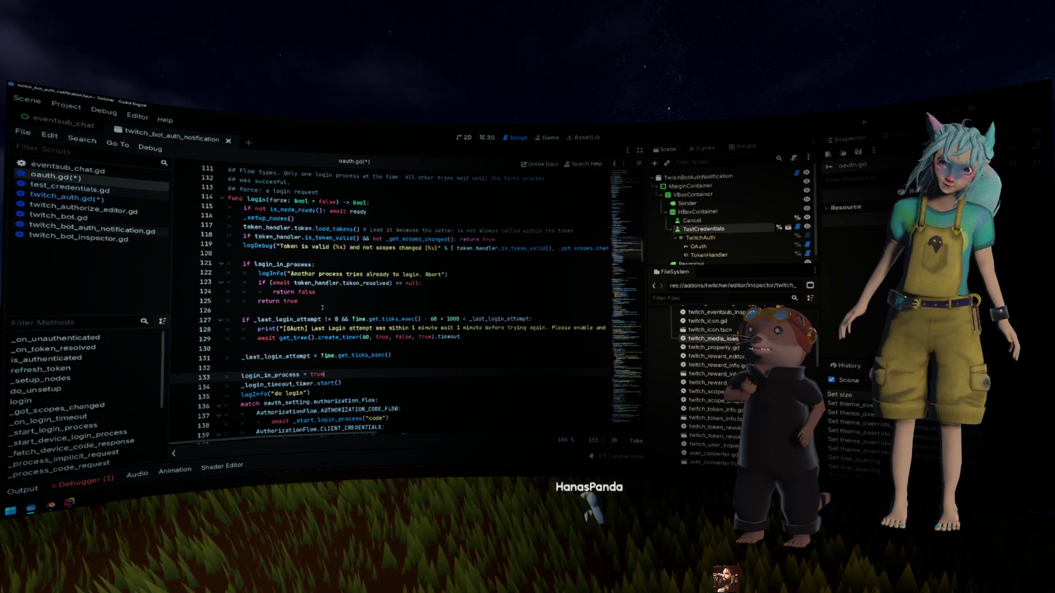
{"action": "scroll", "coordinate": [347, 301], "scroll_direction": "down", "scroll_amount": 1}
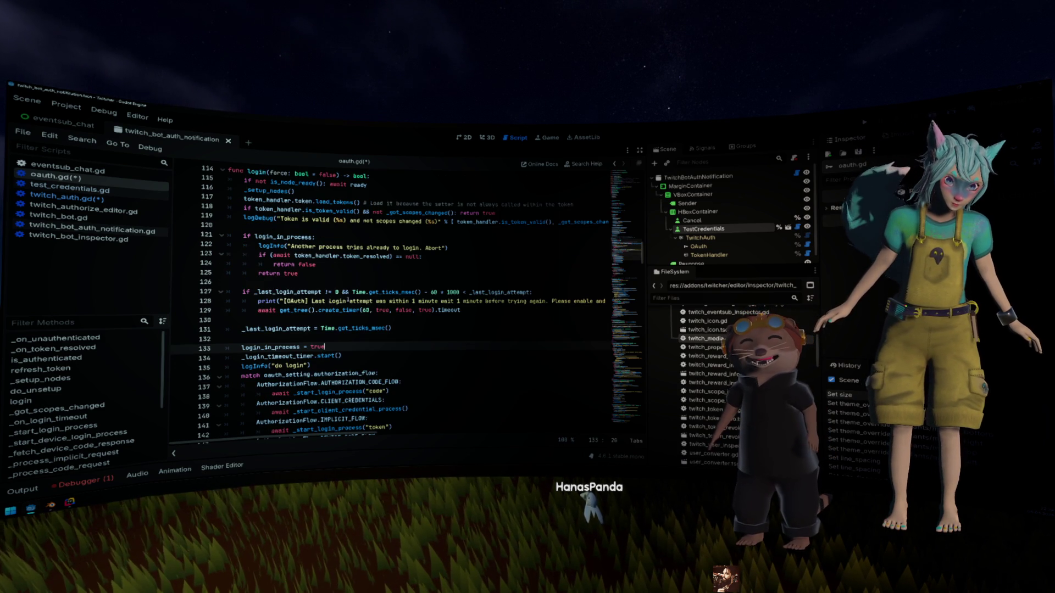
{"action": "scroll", "coordinate": [348, 300], "scroll_direction": "down", "scroll_amount": 1}
{"action": "scroll", "coordinate": [348, 300], "scroll_direction": "up", "scroll_amount": 1}
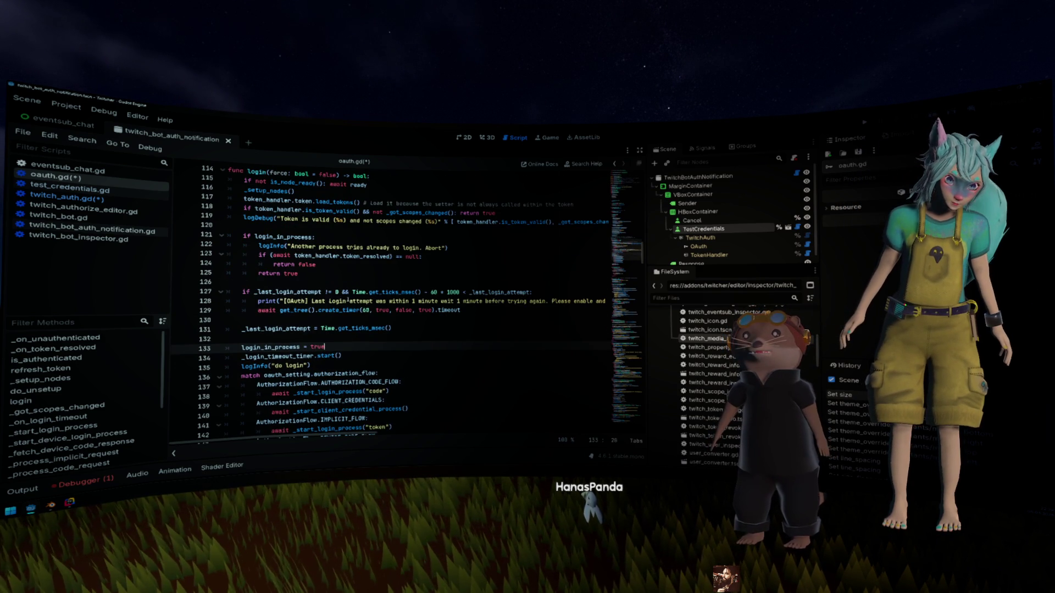
{"action": "scroll", "coordinate": [347, 300], "scroll_direction": "up", "scroll_amount": 2}
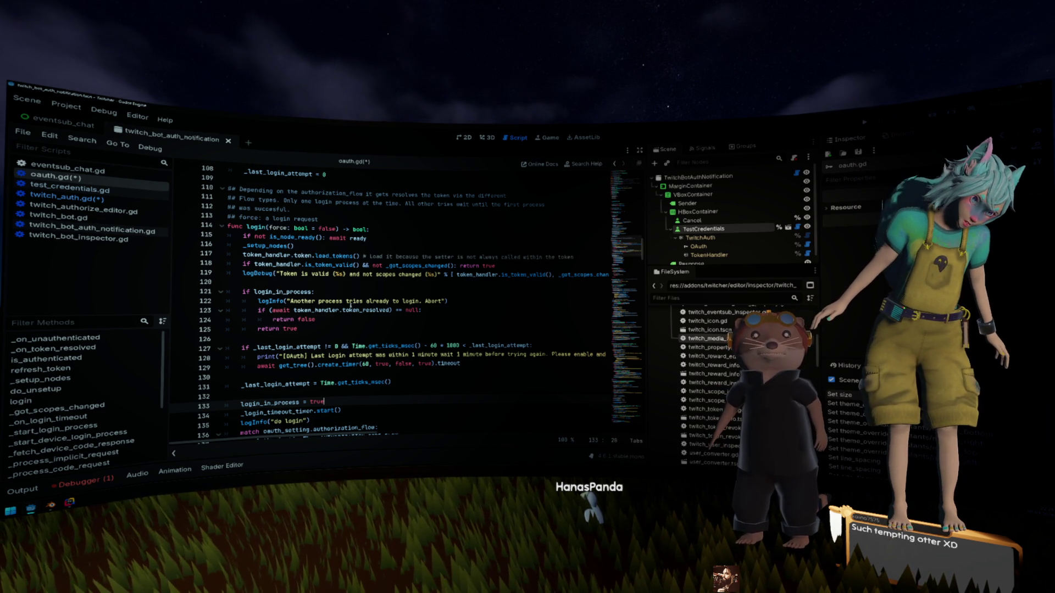
{"action": "left_click", "coordinate": [339, 256]}
Step: Append 'and not force' after _got_scopes_changed() on line 118 and save the scripts
{"action": "left_click", "coordinate": [456, 265]}
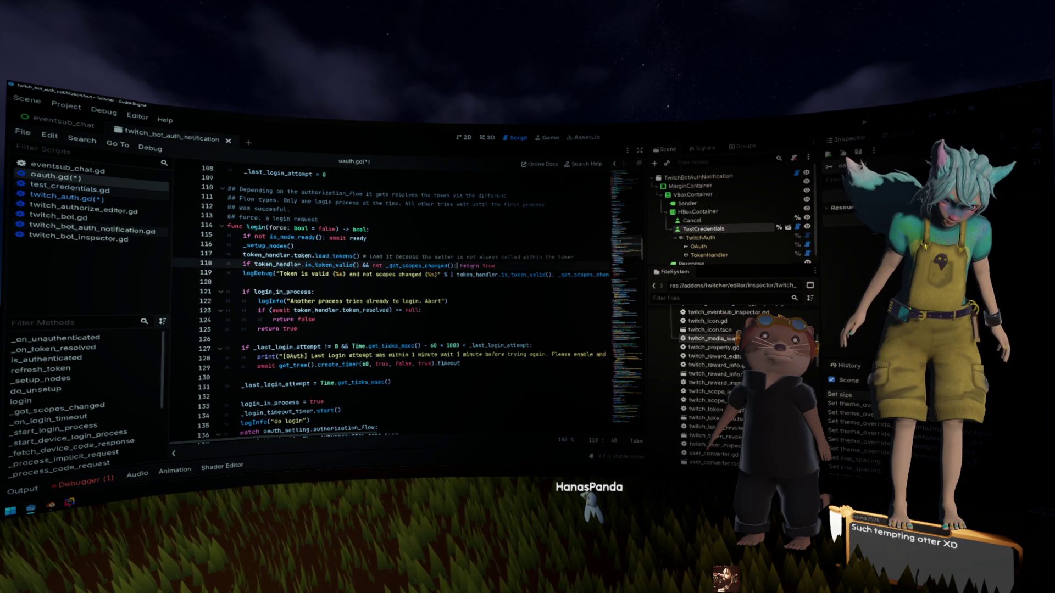
{"action": "type", "text": "and n"}
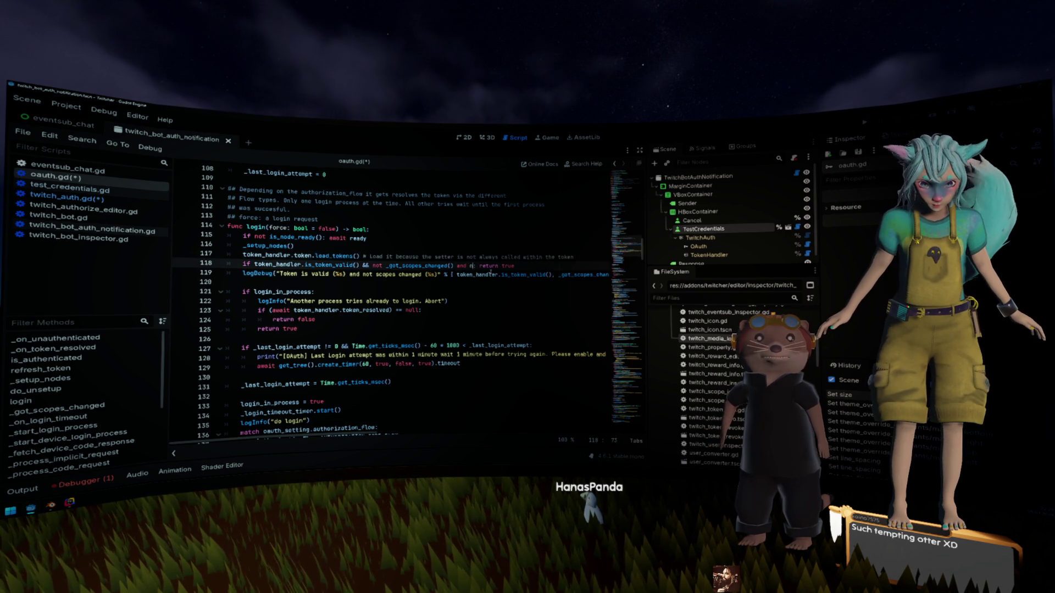
{"action": "type", "text": "ot force"}
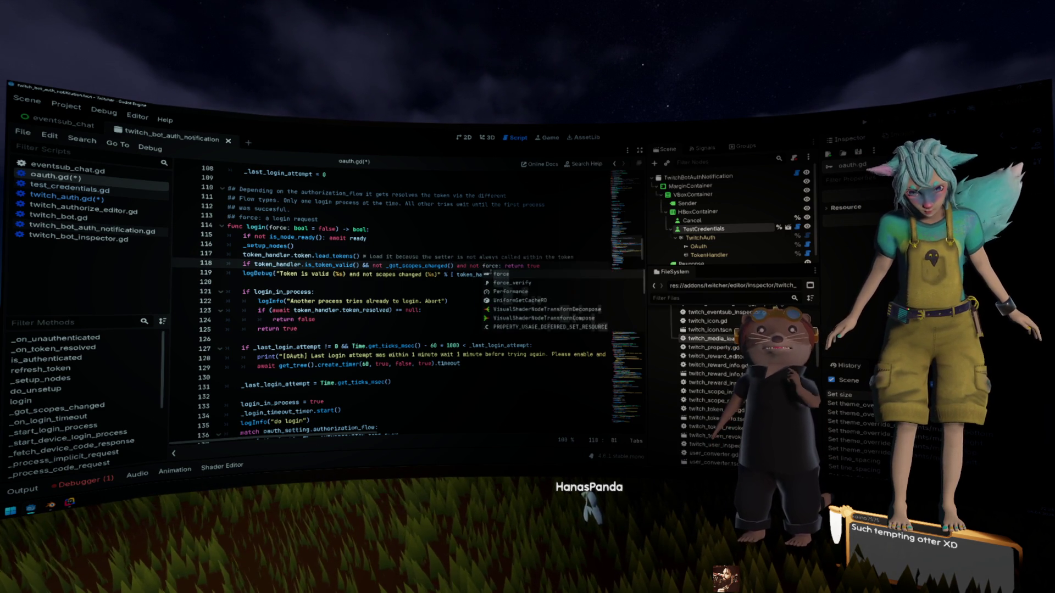
{"action": "key", "text": "ctrl+s"}
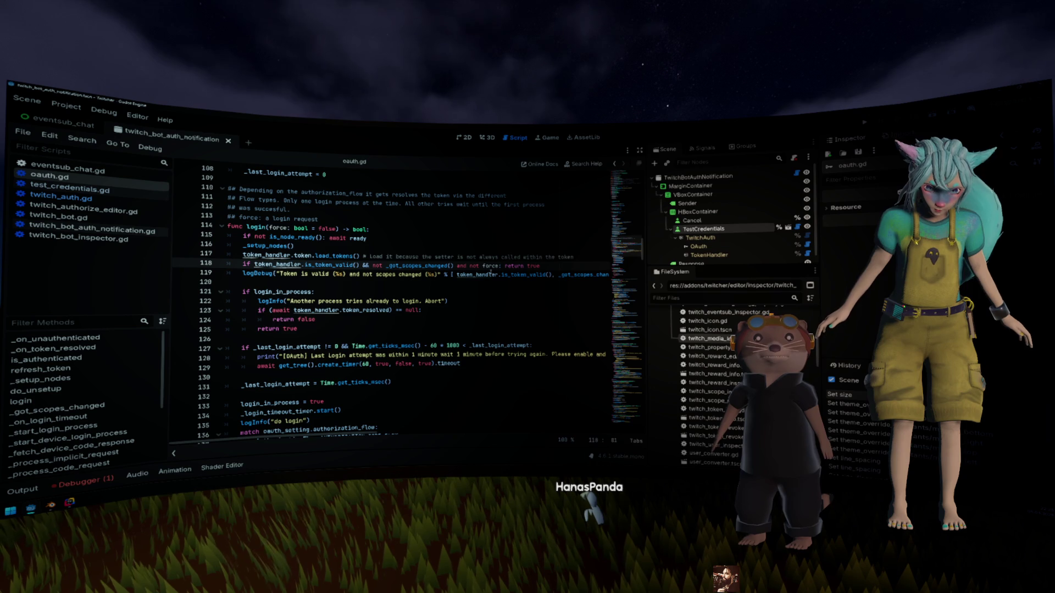
{"action": "scroll", "coordinate": [490, 270], "scroll_direction": "down", "scroll_amount": 2}
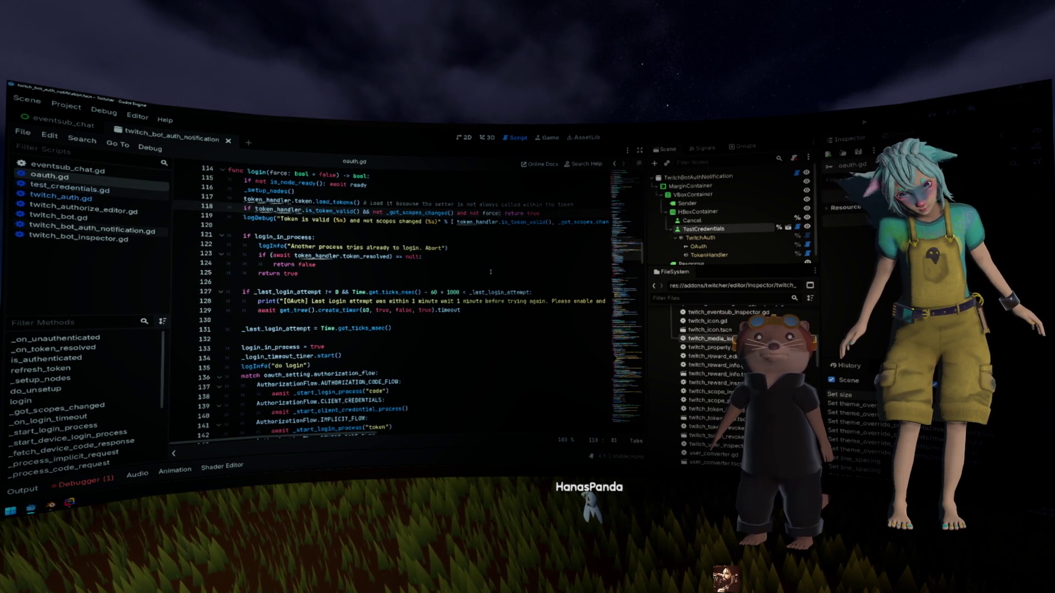
{"action": "scroll", "coordinate": [491, 271], "scroll_direction": "up", "scroll_amount": 5}
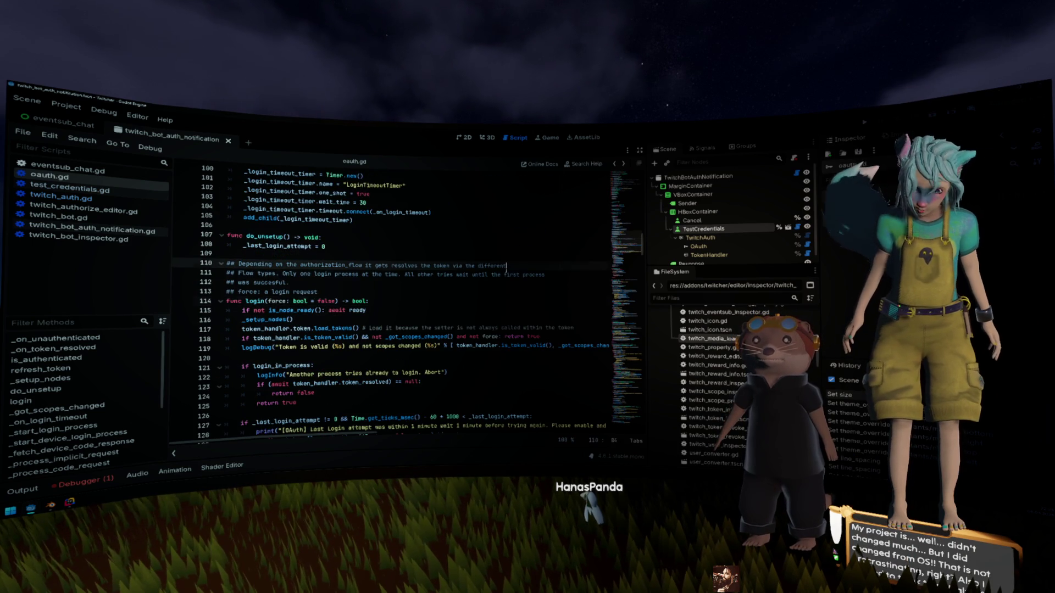
Step: Switch to the eventsub_chat scene and test the bot credentials, getting 'Credentials are valid!'
{"action": "left_click", "coordinate": [506, 267]}
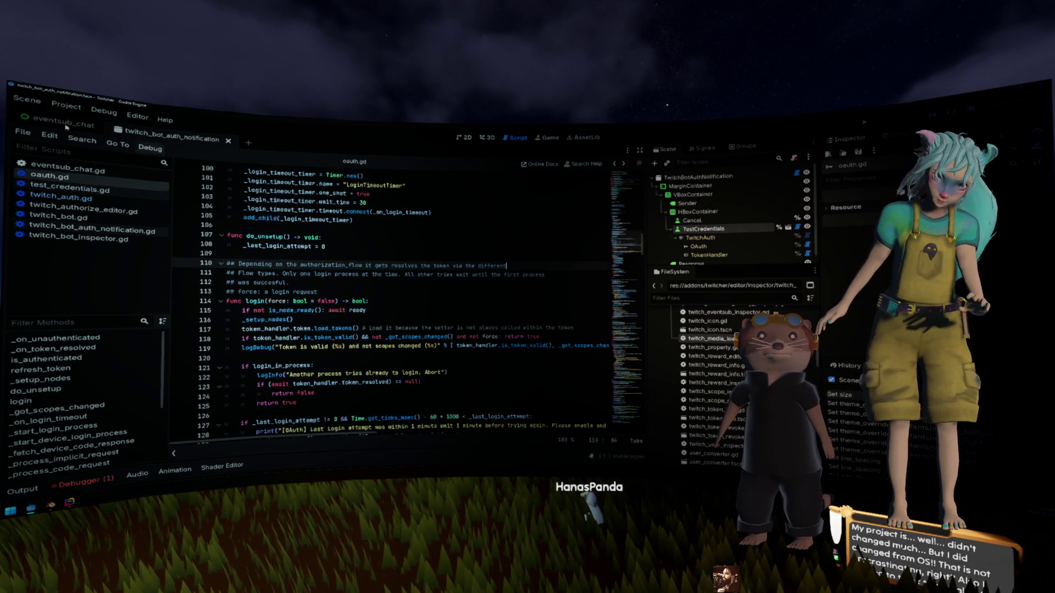
{"action": "left_click", "coordinate": [92, 131]}
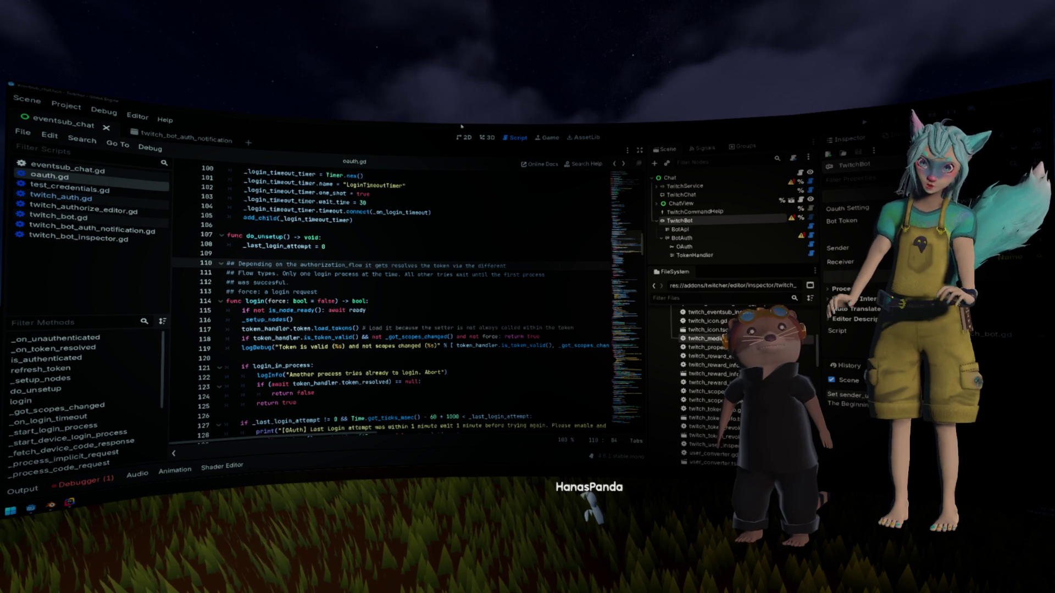
{"action": "left_click", "coordinate": [390, 246]}
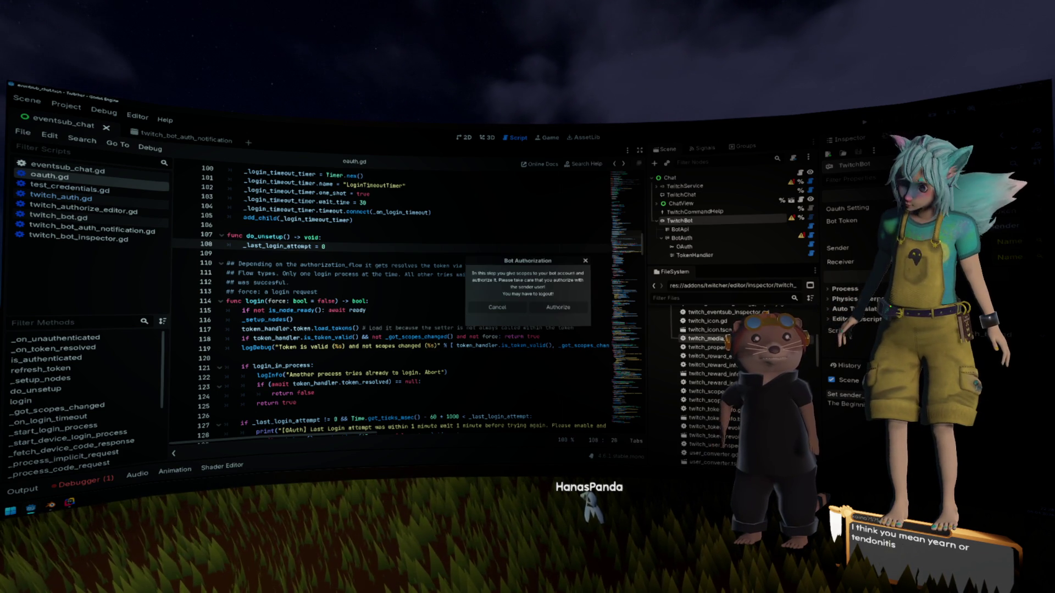
{"action": "left_click", "coordinate": [545, 308]}
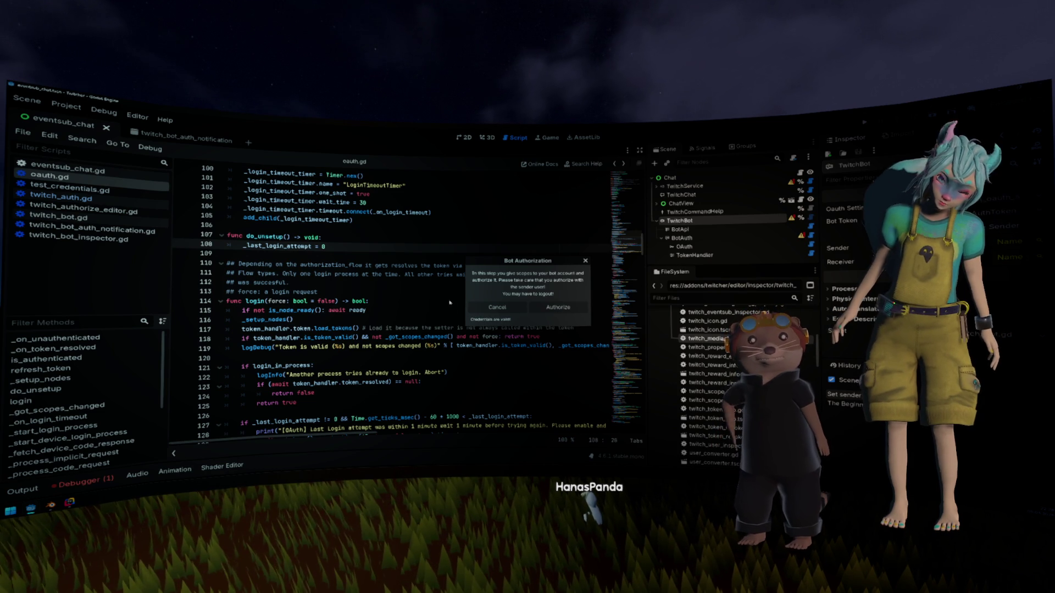
Step: Close the Bot Authorization prompt and bring up twitch_auth.gd at authorize(force)
{"action": "left_click", "coordinate": [515, 303]}
{"action": "left_click", "coordinate": [242, 253]}
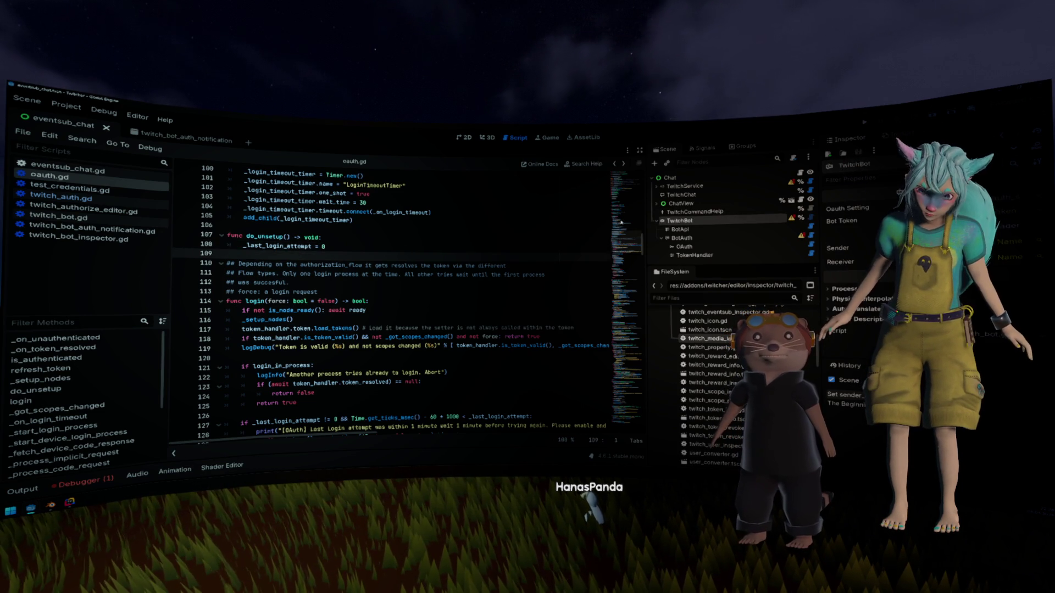
{"action": "left_click", "coordinate": [389, 240]}
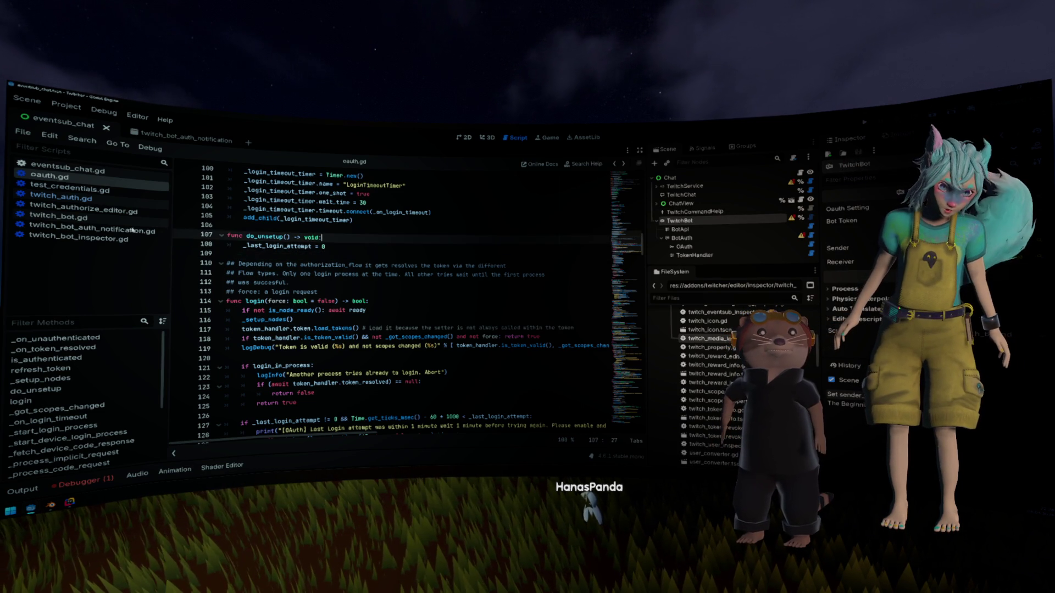
{"action": "left_click", "coordinate": [70, 195]}
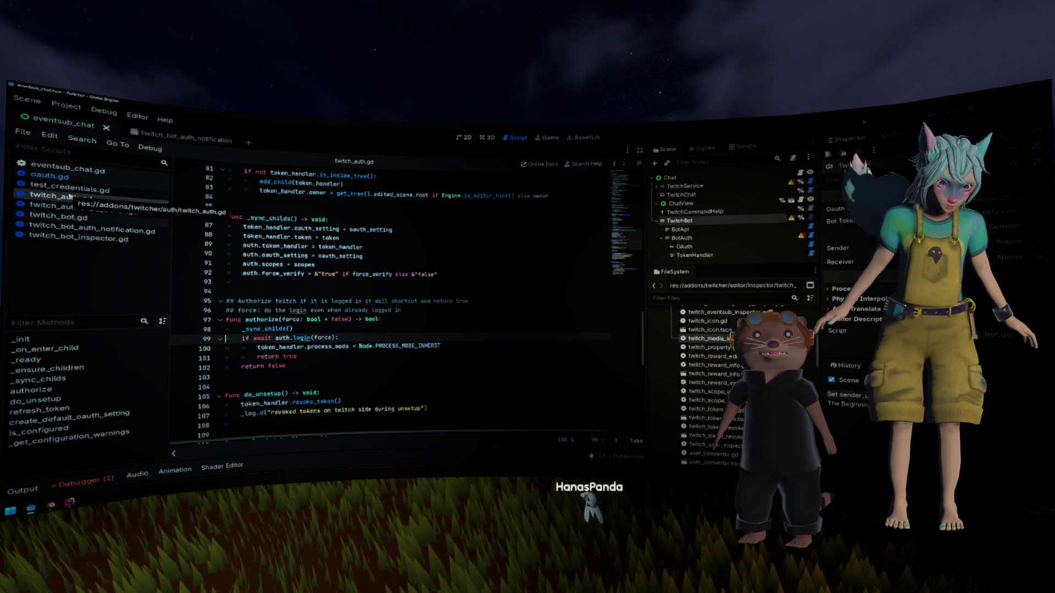
Step: Change test_credentials.gd's line 37 call to twitch_auth.authorize(true)
{"action": "left_click", "coordinate": [69, 187]}
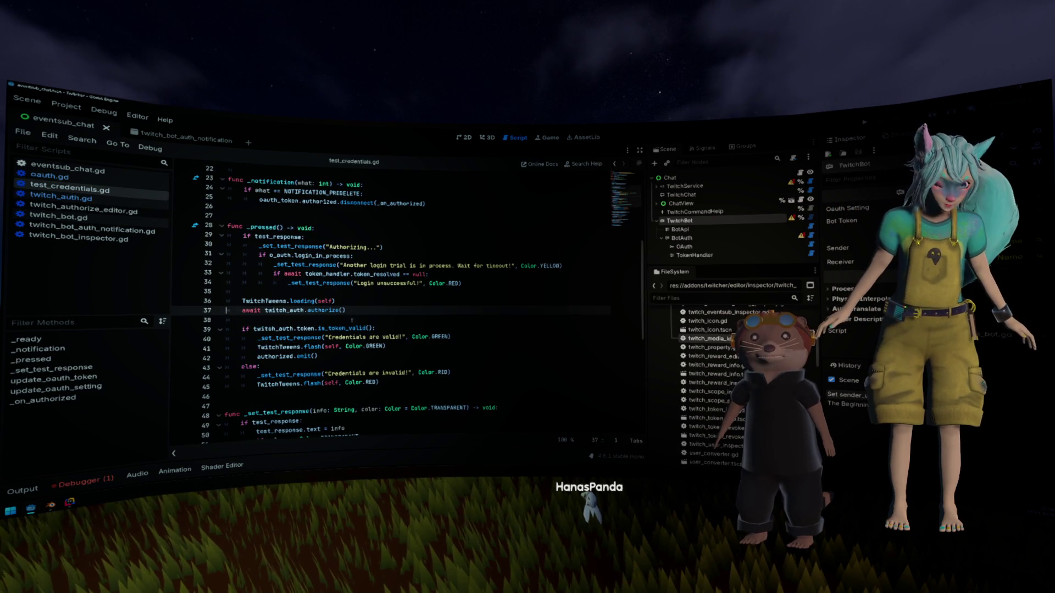
{"action": "type", "text": "false"}
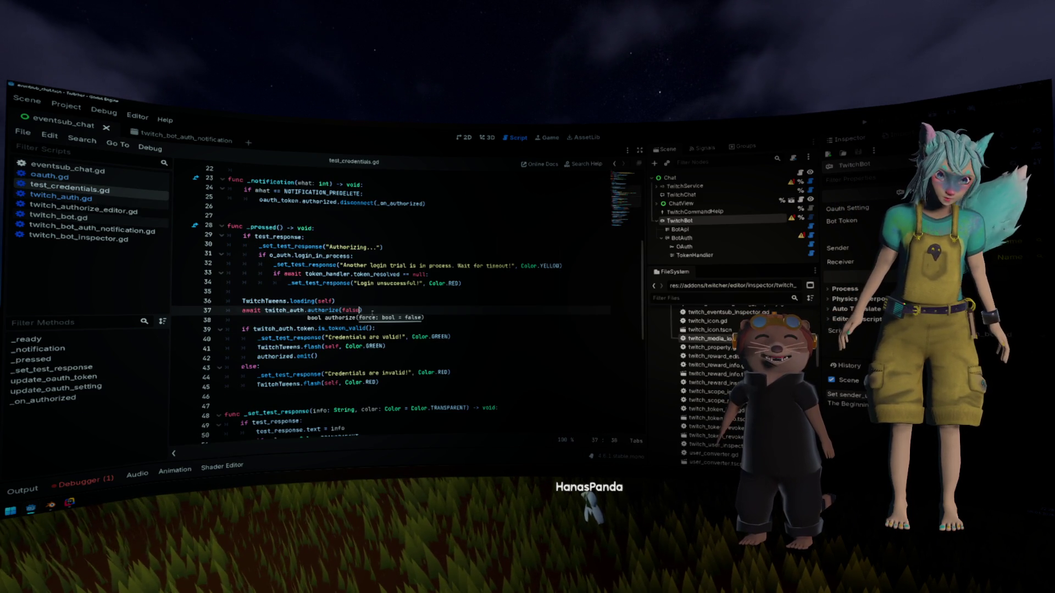
{"action": "key", "text": "BackSpace"}
{"action": "key", "text": "BackSpace"}
{"action": "key", "text": "BackSpace"}
{"action": "type", "text": "true"}
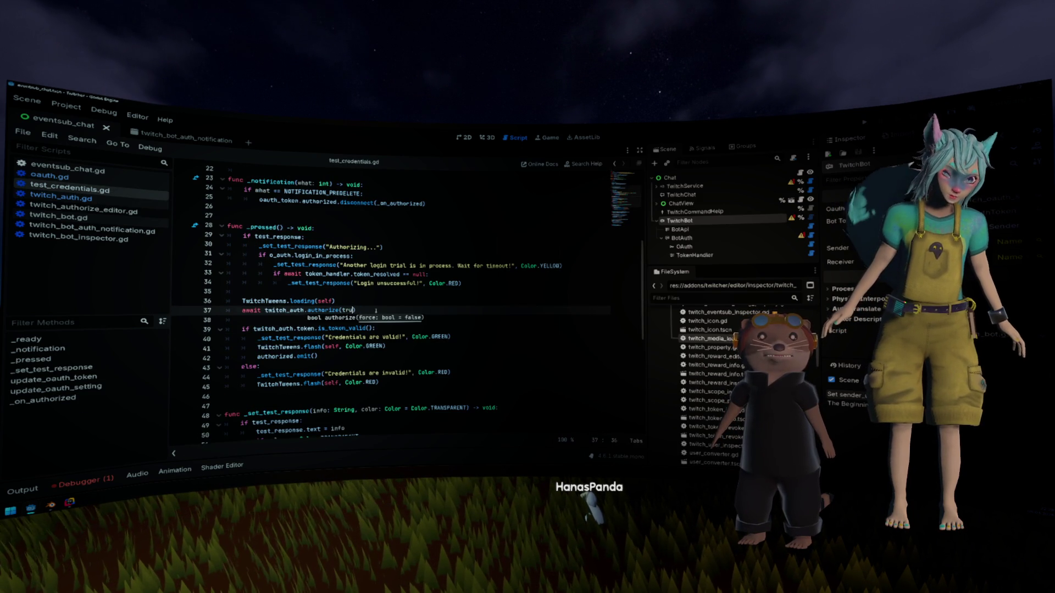
{"action": "key", "text": "Up"}
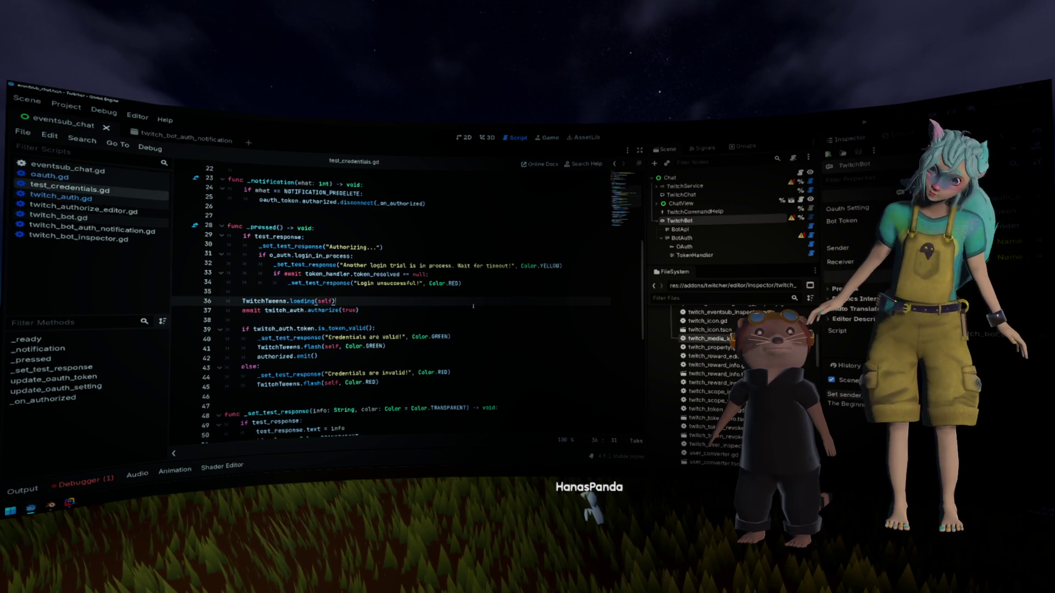
Step: Select the TwitchBot node and confirm to open the Twitch bot authorization page
{"action": "left_click", "coordinate": [694, 220]}
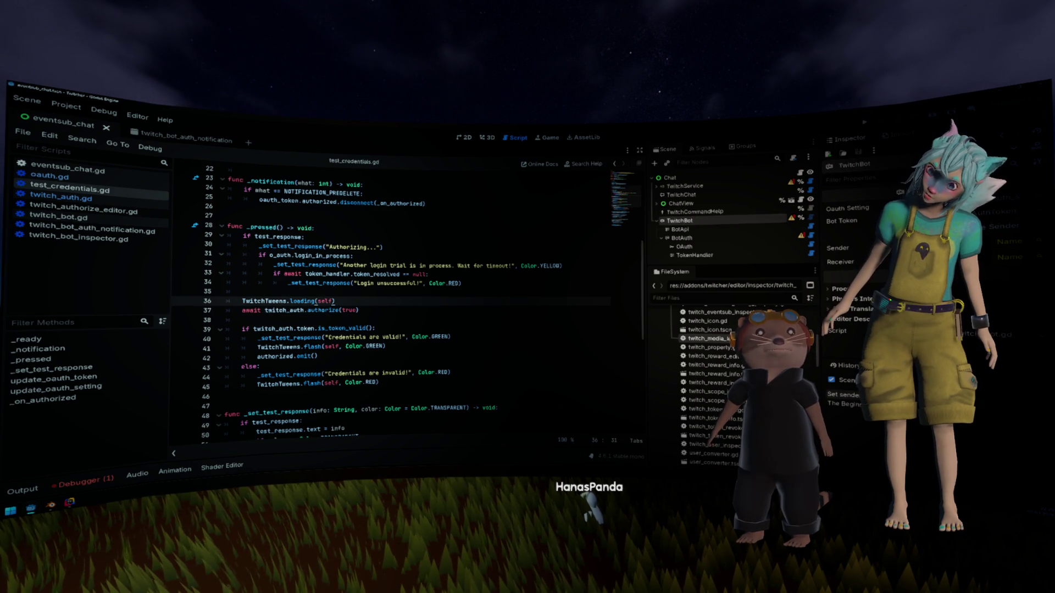
{"action": "left_click", "coordinate": [558, 307]}
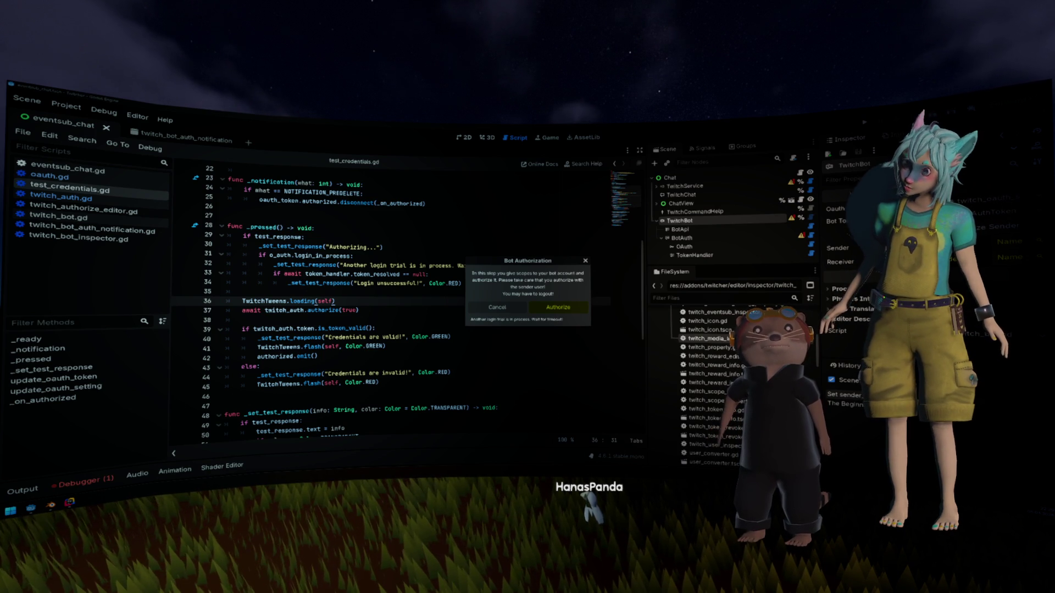
{"action": "key", "text": "Return"}
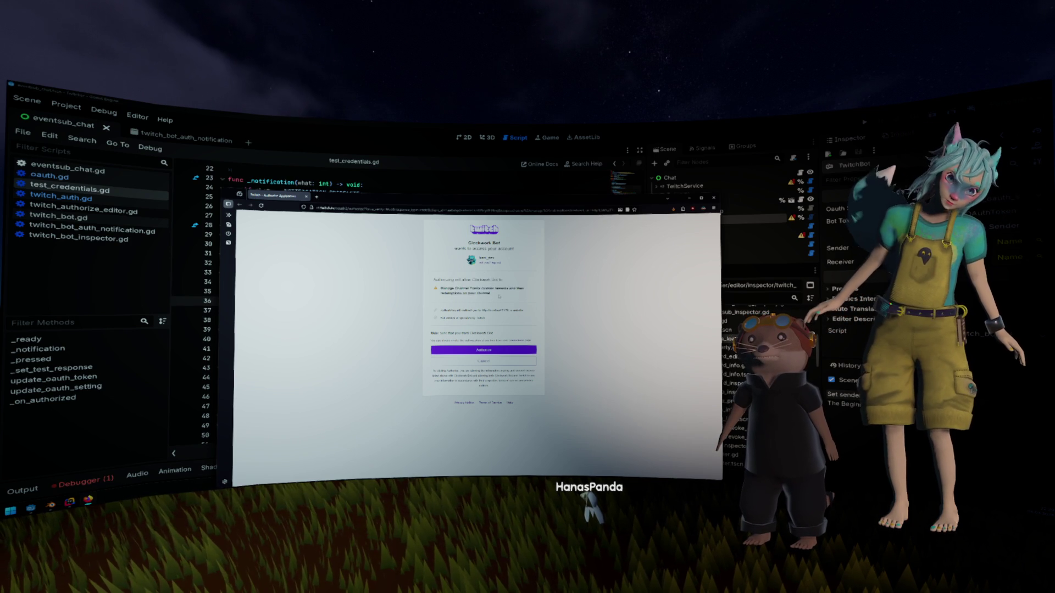
Step: Highlight the requested permissions, close the Twitch page, and dismiss the prompt without authorizing
{"action": "left_click_drag", "start_coordinate": [470, 257], "coordinate": [547, 310]}
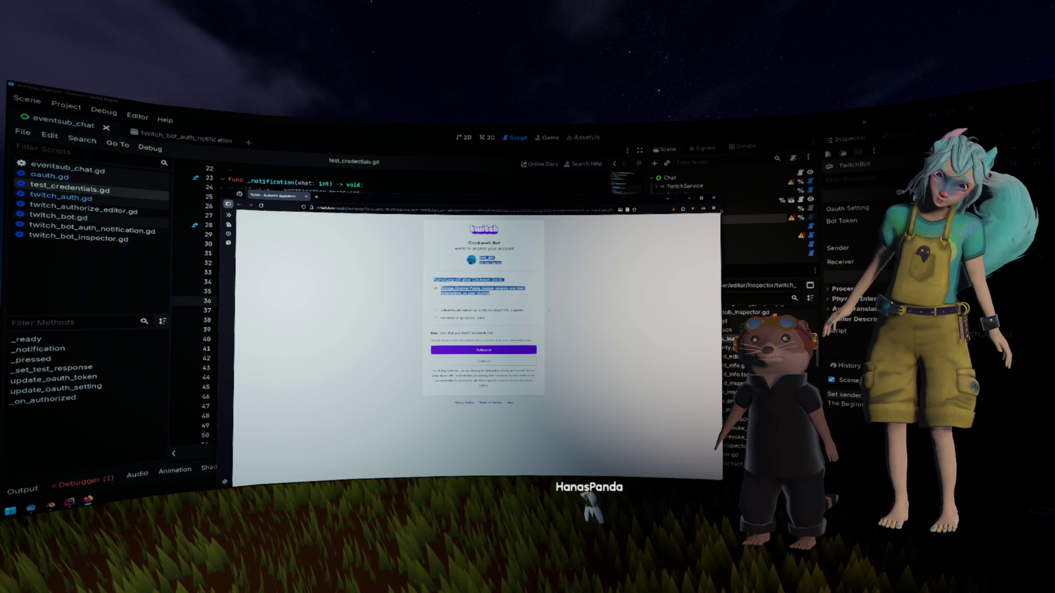
{"action": "left_click", "coordinate": [714, 198]}
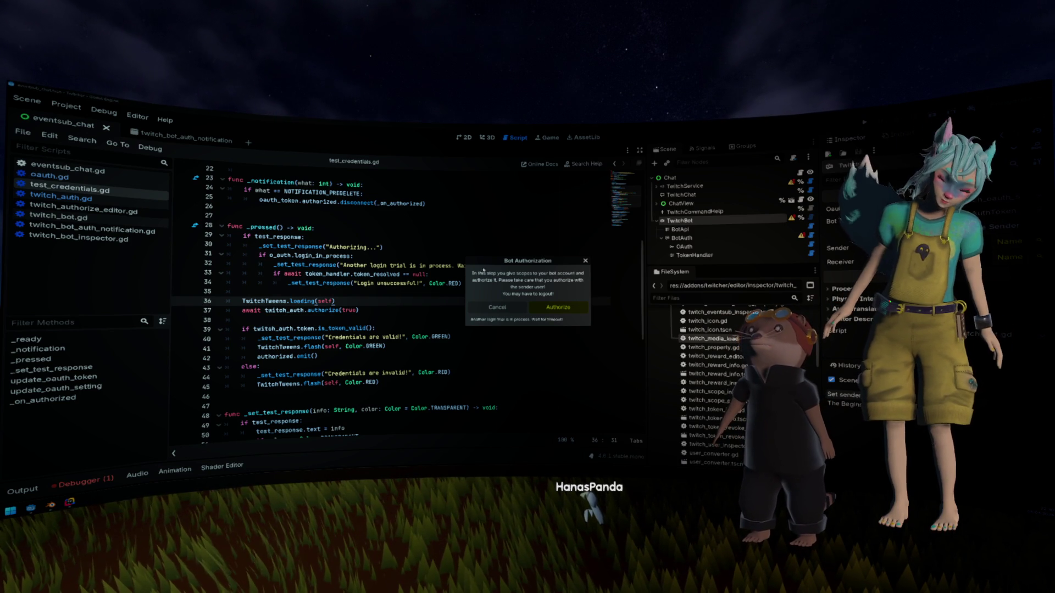
{"action": "left_click", "coordinate": [492, 306]}
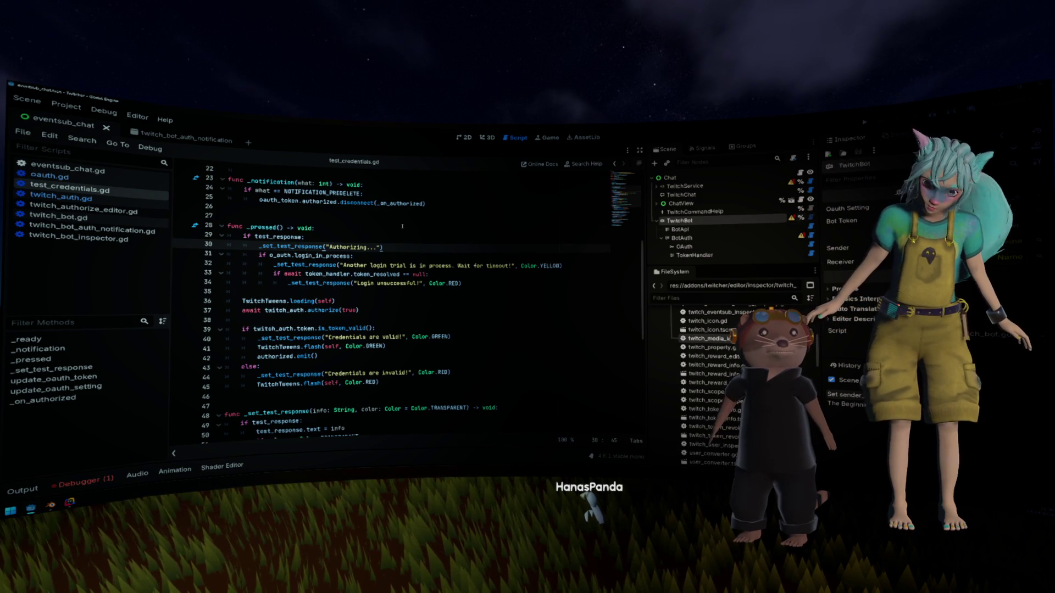
Step: Browse twitch_bot_auth_notification.gd and twitch_bot.gd, then open twitch_bot_inspector.gd at line 28
{"action": "left_click", "coordinate": [128, 232]}
{"action": "left_click", "coordinate": [88, 218]}
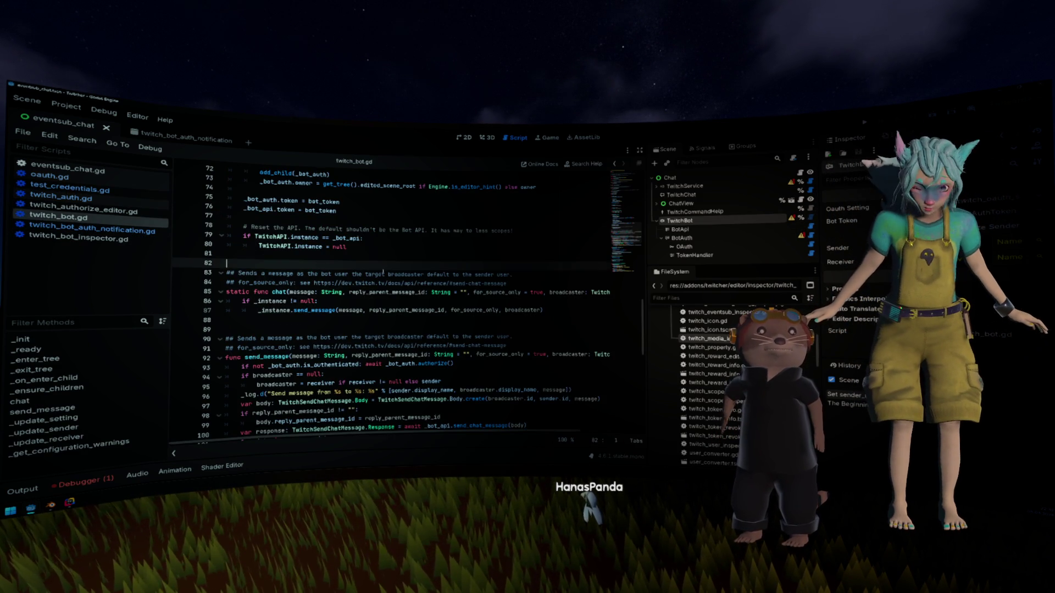
{"action": "scroll", "coordinate": [379, 275], "scroll_direction": "up", "scroll_amount": 5}
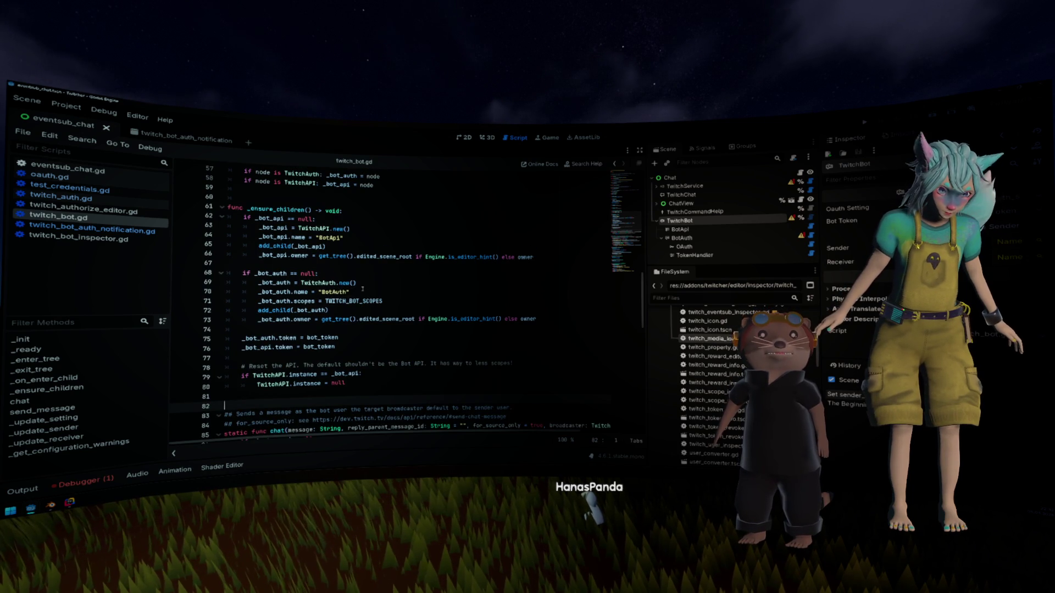
{"action": "left_click", "coordinate": [105, 242]}
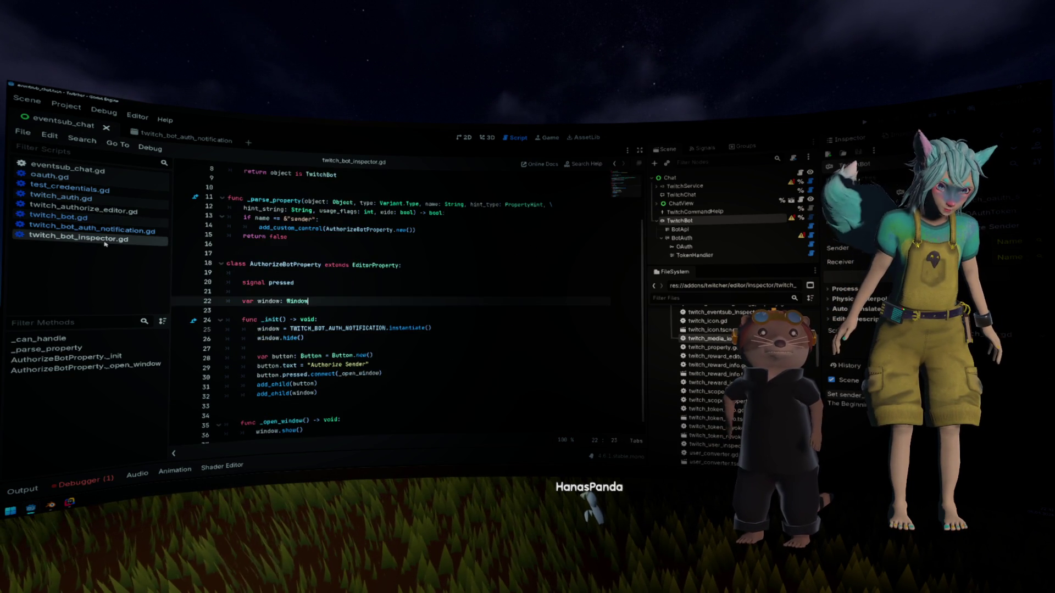
{"action": "left_click", "coordinate": [329, 253]}
{"action": "scroll", "coordinate": [420, 296], "scroll_direction": "down", "scroll_amount": 1}
{"action": "left_click", "coordinate": [455, 350]}
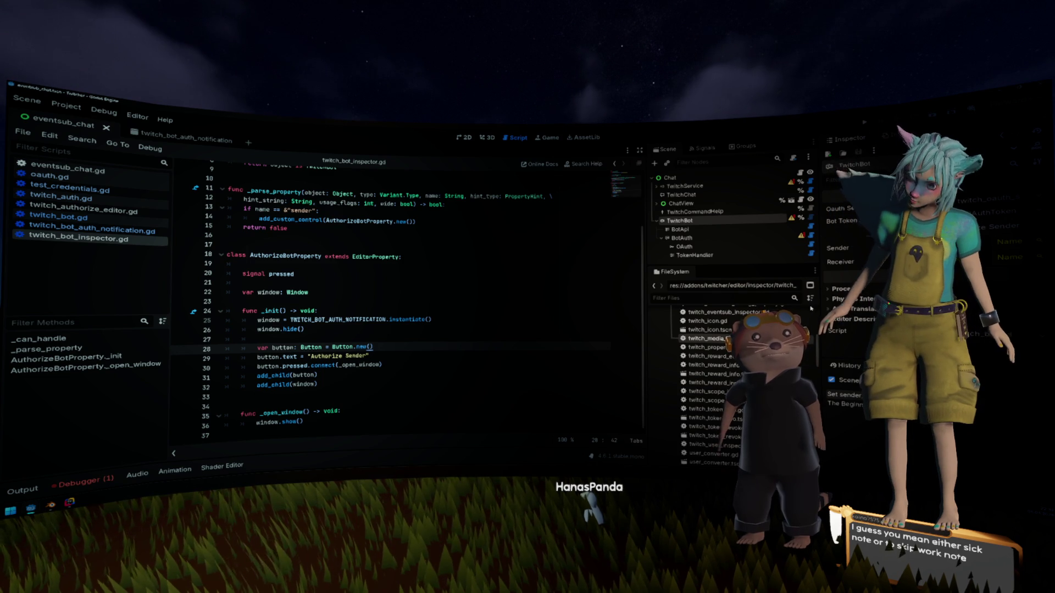
Step: Inspect the BotAuth node, filter FileSystem for twitch_bot, and drag twitch_bot_scopes.tres into the inspector script
{"action": "left_click", "coordinate": [708, 239]}
{"action": "key", "text": "Up"}
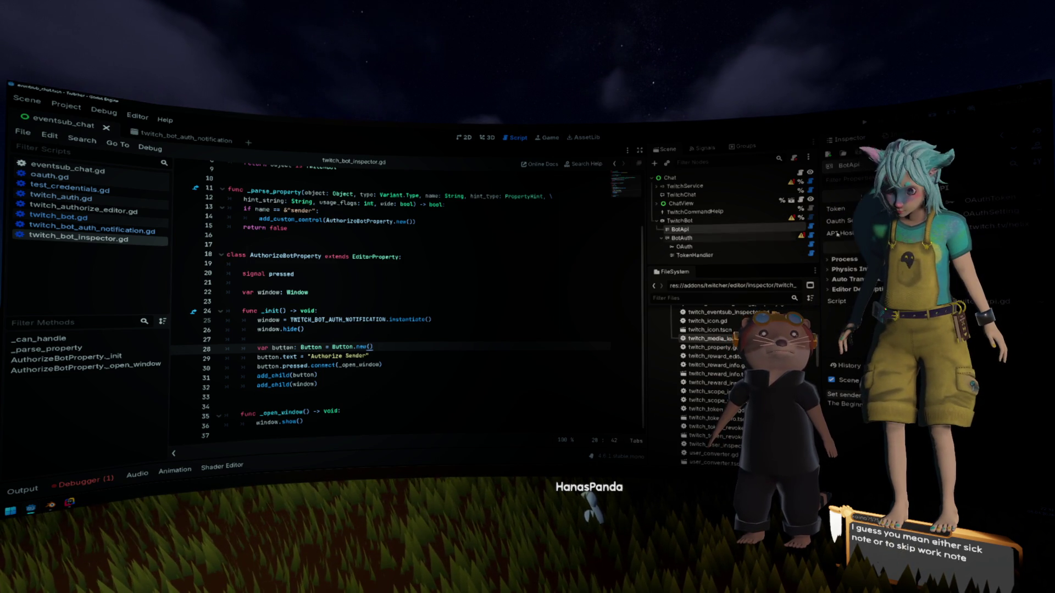
{"action": "left_click", "coordinate": [731, 240]}
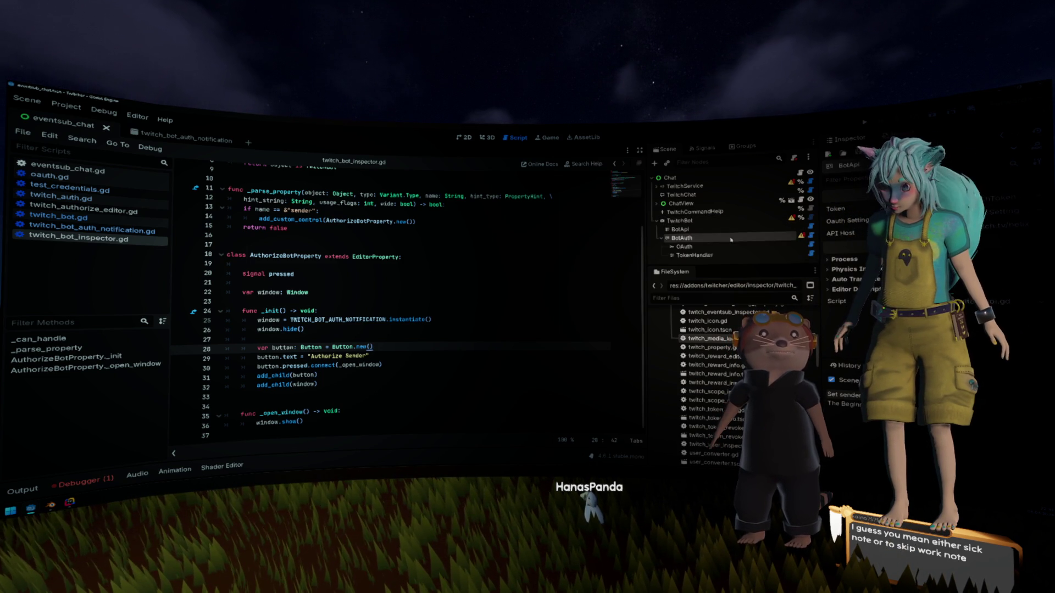
{"action": "left_click", "coordinate": [838, 234]}
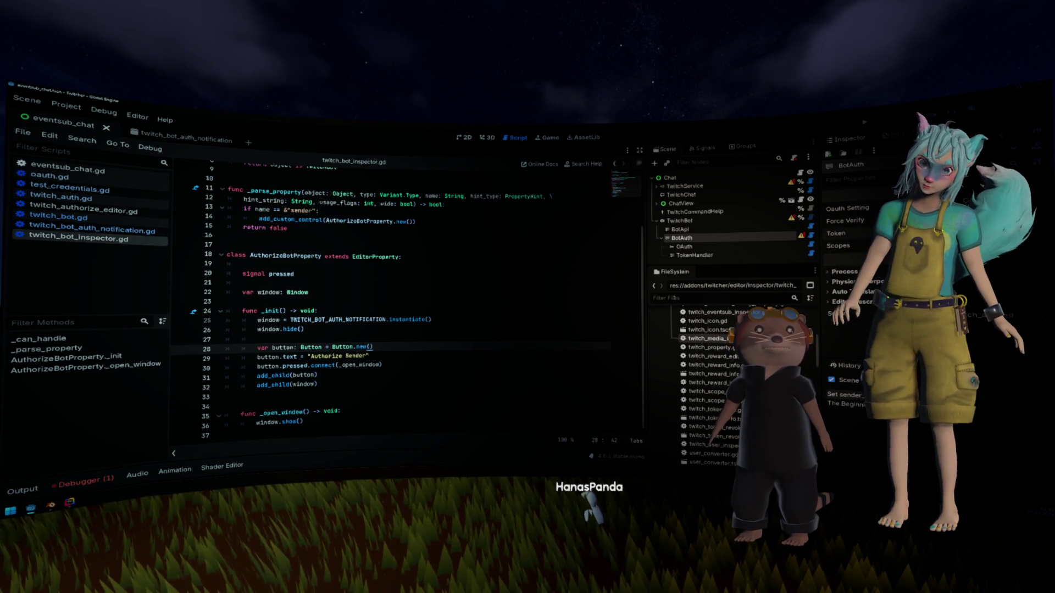
{"action": "type", "text": "twi"}
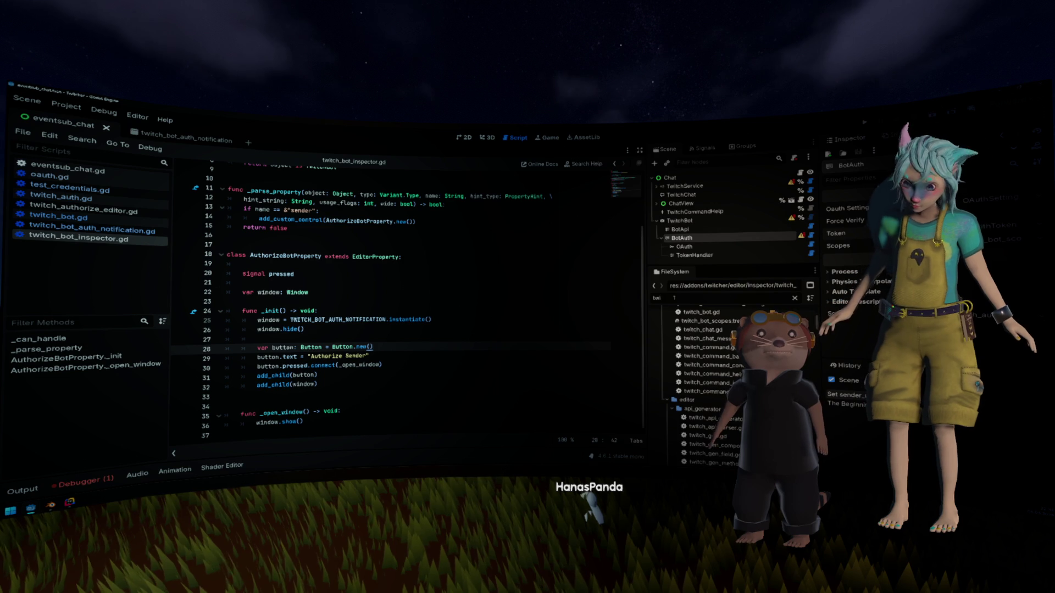
{"action": "type", "text": "h_tor"}
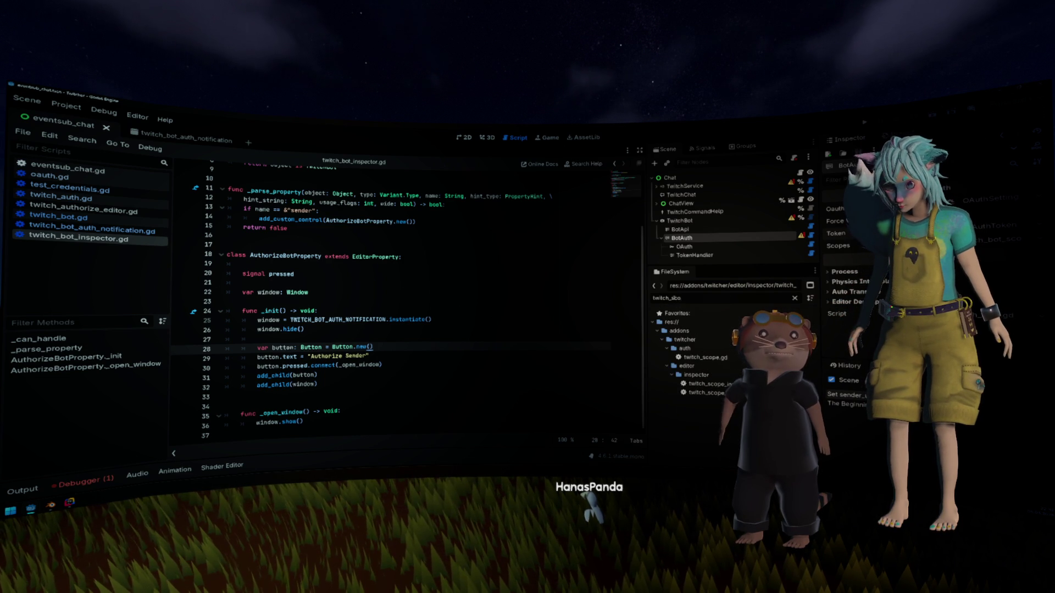
{"action": "type", "text": "t"}
{"action": "mouse_move", "coordinate": [684, 365]}
{"action": "left_mouse_down"}
{"action": "mouse_move", "coordinate": [330, 291]}
{"action": "mouse_move", "coordinate": [319, 284]}
{"action": "mouse_move", "coordinate": [321, 217]}
{"action": "left_mouse_up"}
Step: Cut the TWITCH_BOT_SCOPES preload line out of twitch_bot_inspector.gd and save it
{"action": "scroll", "coordinate": [324, 286], "scroll_direction": "up", "scroll_amount": 3}
{"action": "scroll", "coordinate": [319, 248], "scroll_direction": "down", "scroll_amount": 3}
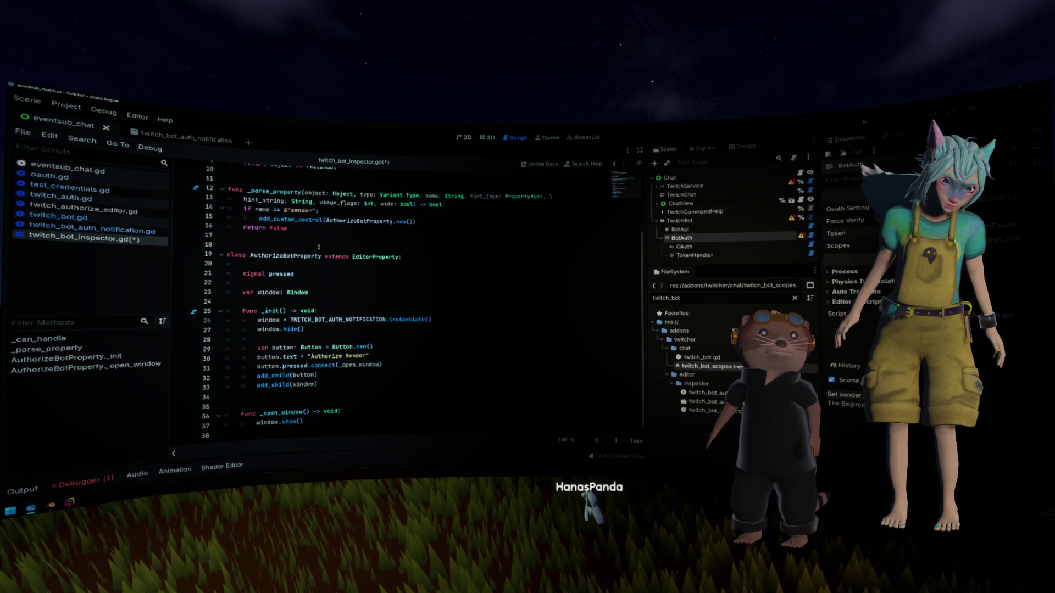
{"action": "left_click", "coordinate": [408, 340]}
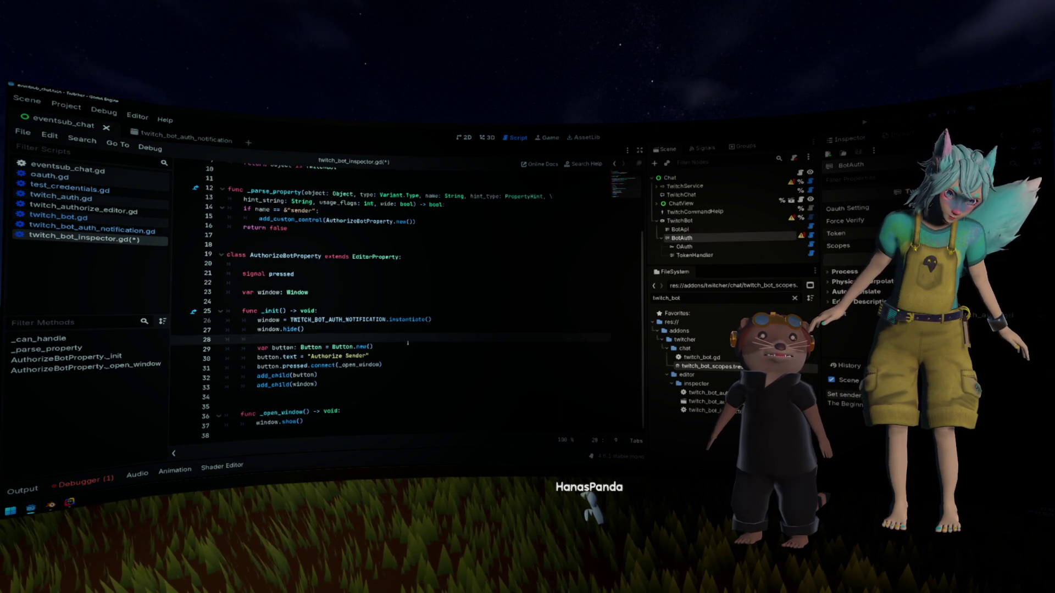
{"action": "scroll", "coordinate": [407, 343], "scroll_direction": "up", "scroll_amount": 3}
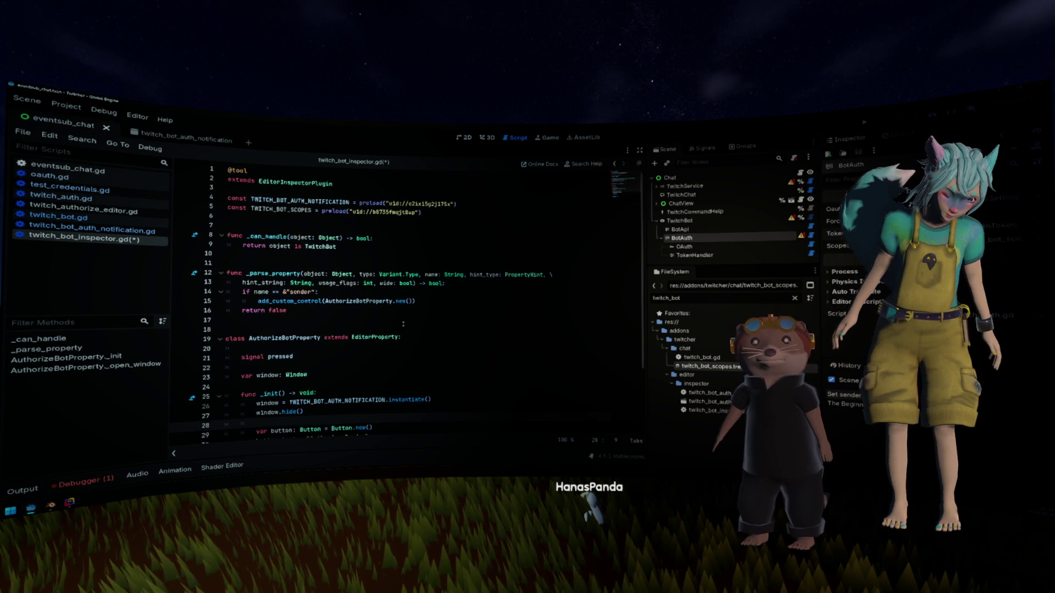
{"action": "triple_click", "coordinate": [334, 212]}
{"action": "key", "text": "ctrl+c"}
{"action": "key", "text": "Delete"}
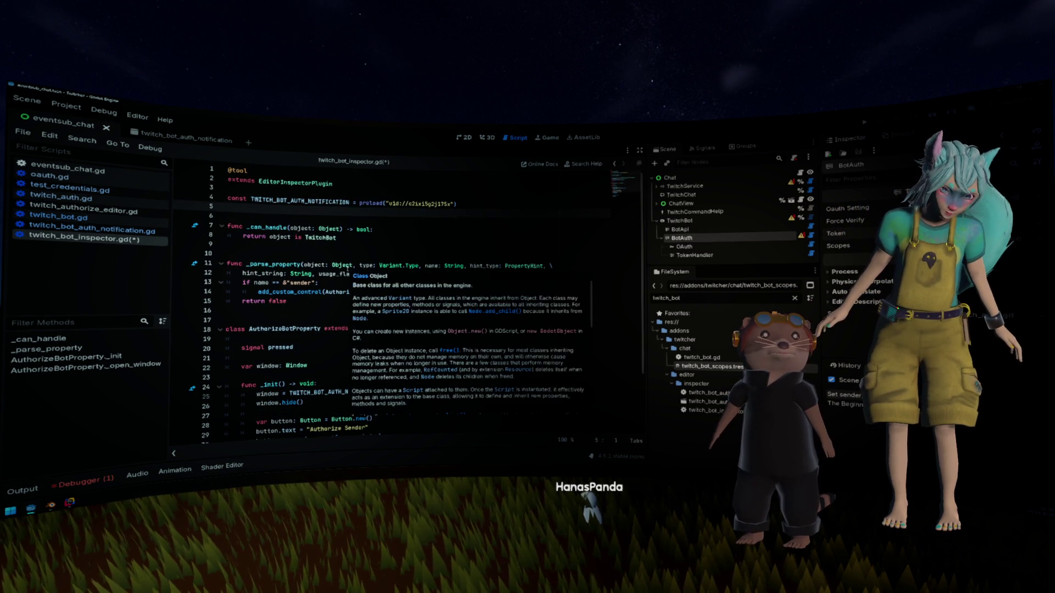
{"action": "key", "text": "ctrl+s"}
{"action": "left_click", "coordinate": [93, 231]}
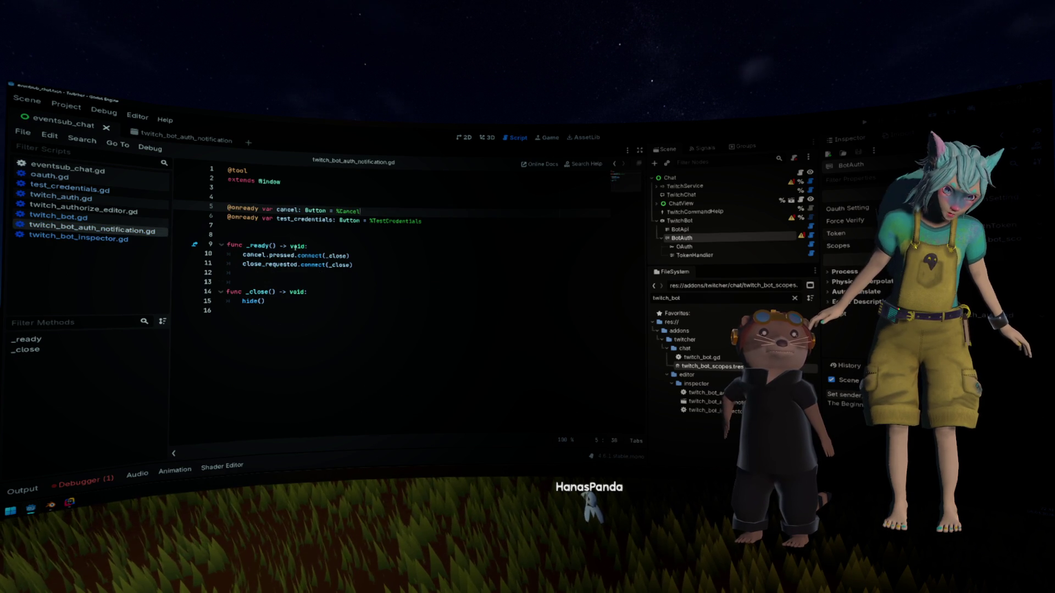
Step: Paste the TWITCH_BOT_SCOPES preload onto line 4 of twitch_bot_auth_notification.gd
{"action": "left_click", "coordinate": [315, 235]}
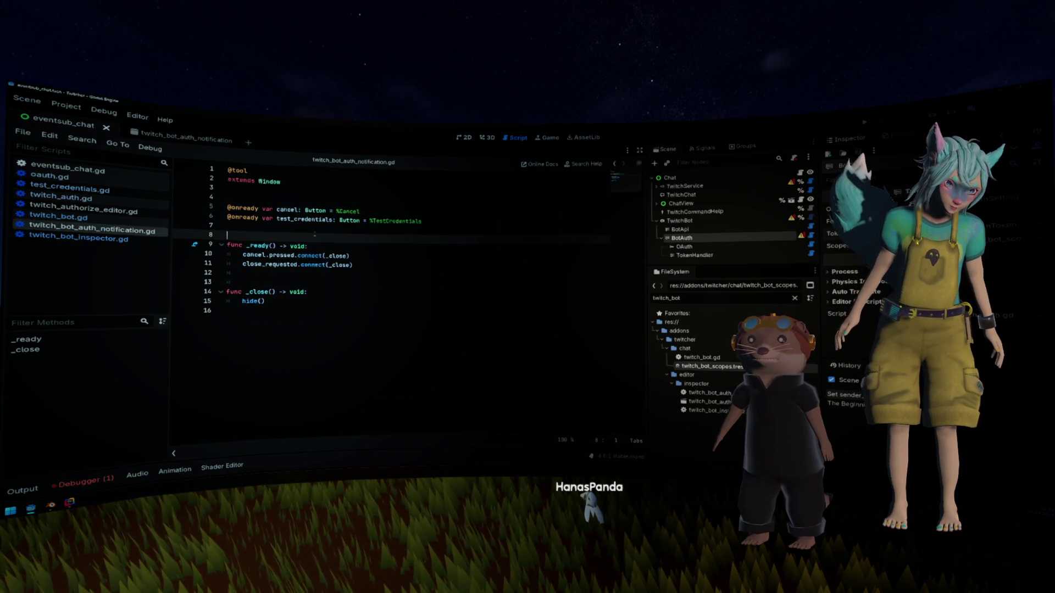
{"action": "key", "text": "Up"}
{"action": "key", "text": "Up"}
{"action": "key", "text": "Up"}
{"action": "key", "text": "ctrl+v"}
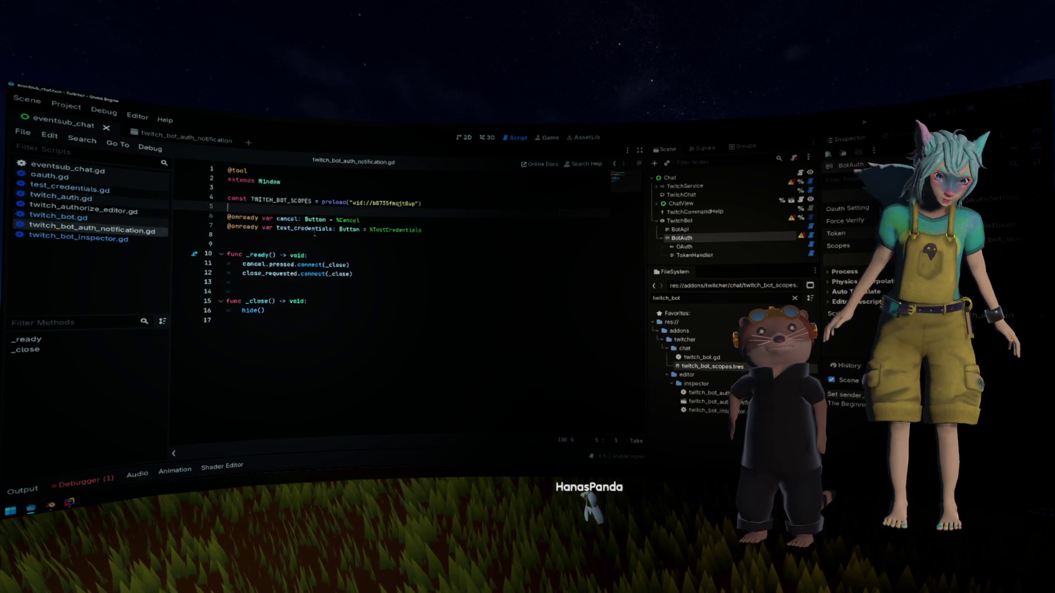
{"action": "double_click", "coordinate": [280, 201]}
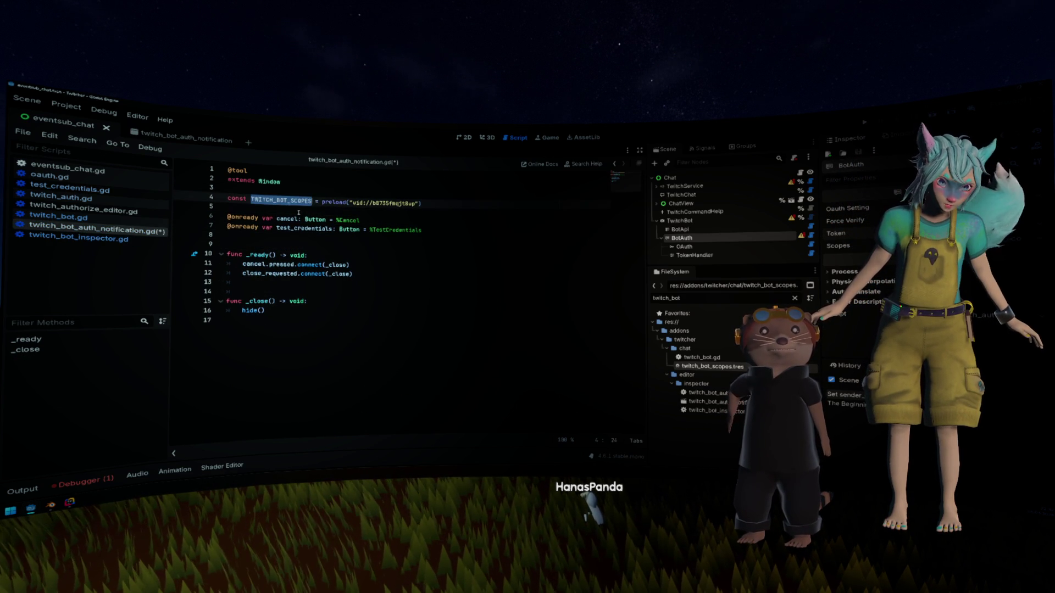
{"action": "left_click", "coordinate": [377, 272]}
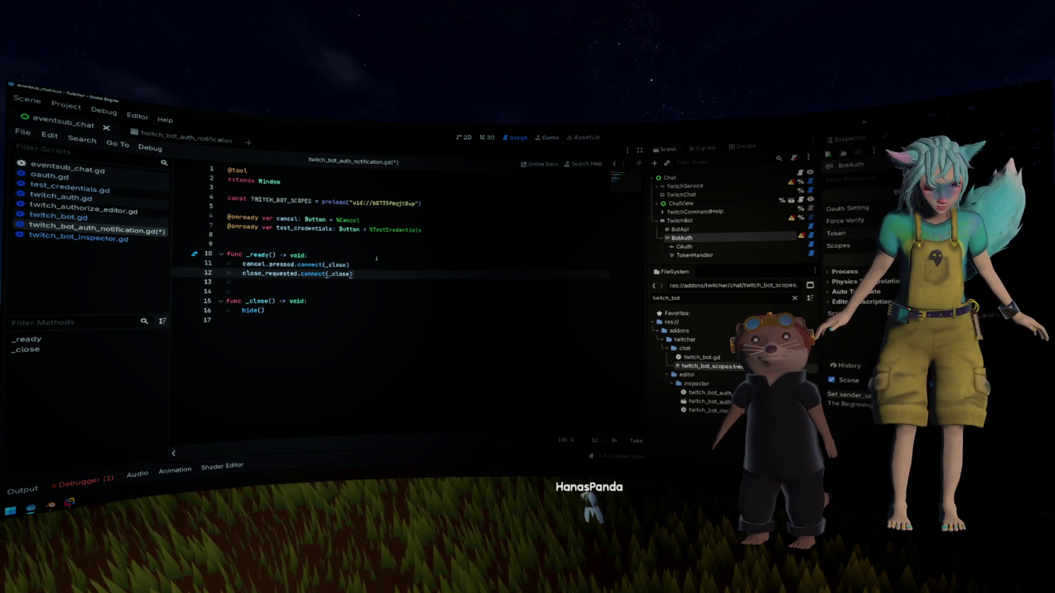
Step: Preload test_credentials.gd as a TestCredentials const and retype test_credentials from Button to TestCredentials
{"action": "double_click", "coordinate": [356, 231]}
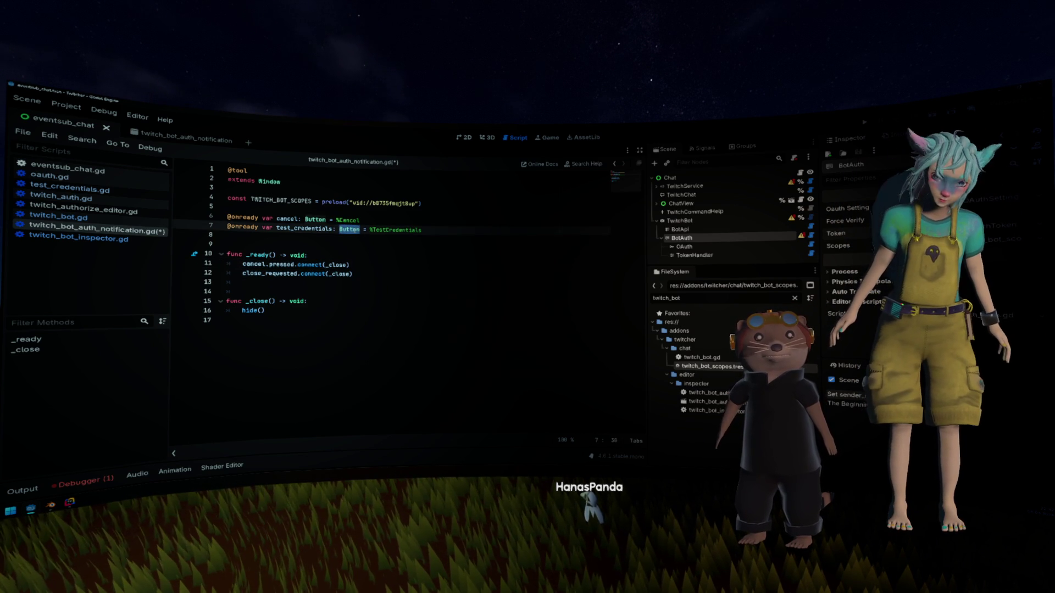
{"action": "double_click", "coordinate": [697, 297]}
{"action": "type", "text": "test"}
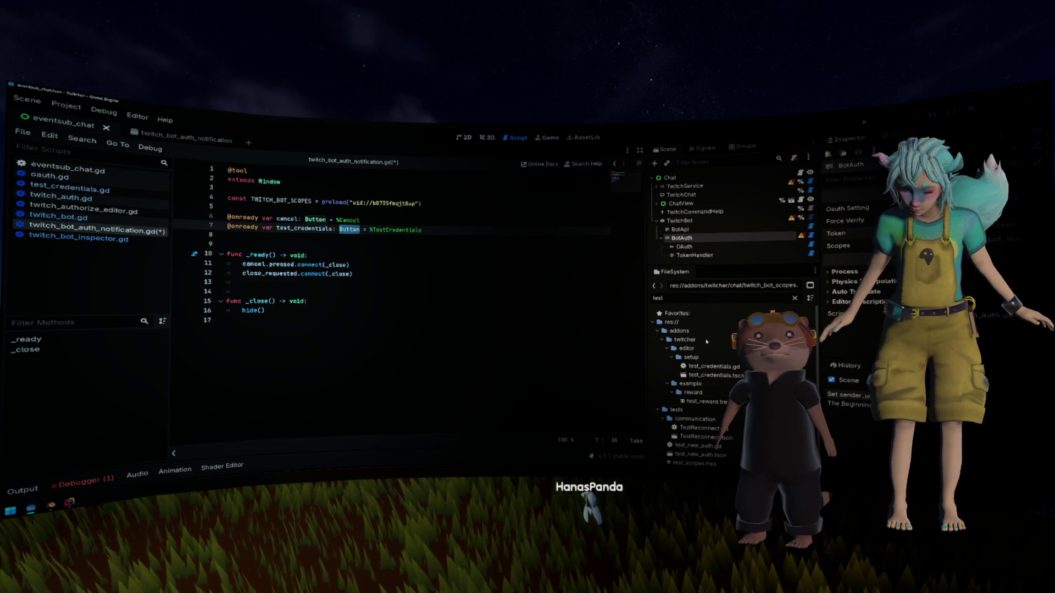
{"action": "mouse_move", "coordinate": [687, 358]}
{"action": "left_mouse_down"}
{"action": "mouse_move", "coordinate": [341, 275]}
{"action": "mouse_move", "coordinate": [329, 206]}
{"action": "left_mouse_up"}
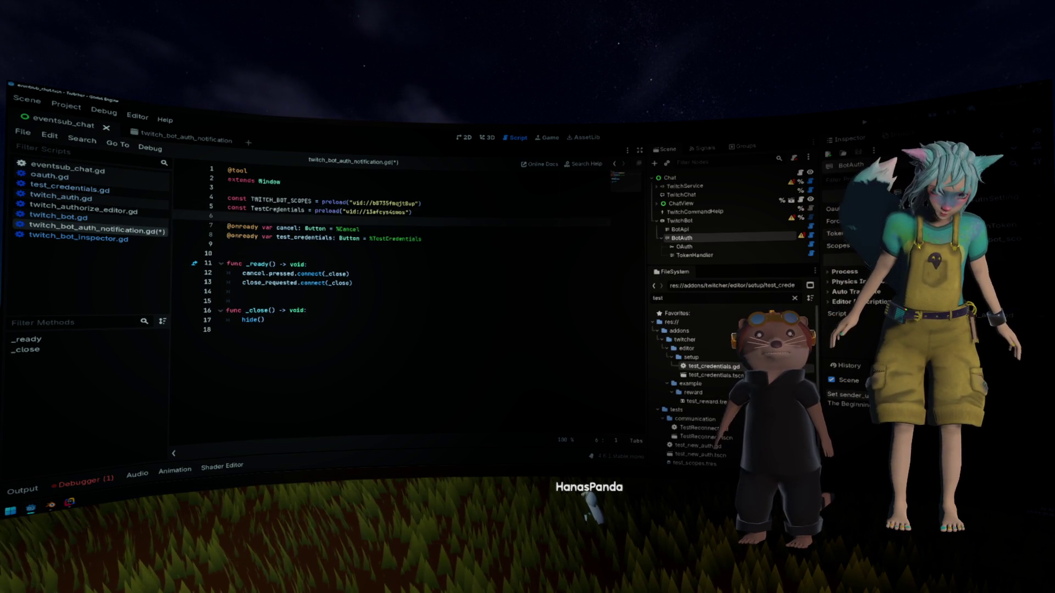
{"action": "key", "text": "ctrl+c"}
{"action": "double_click", "coordinate": [350, 238]}
{"action": "key", "text": "ctrl+v"}
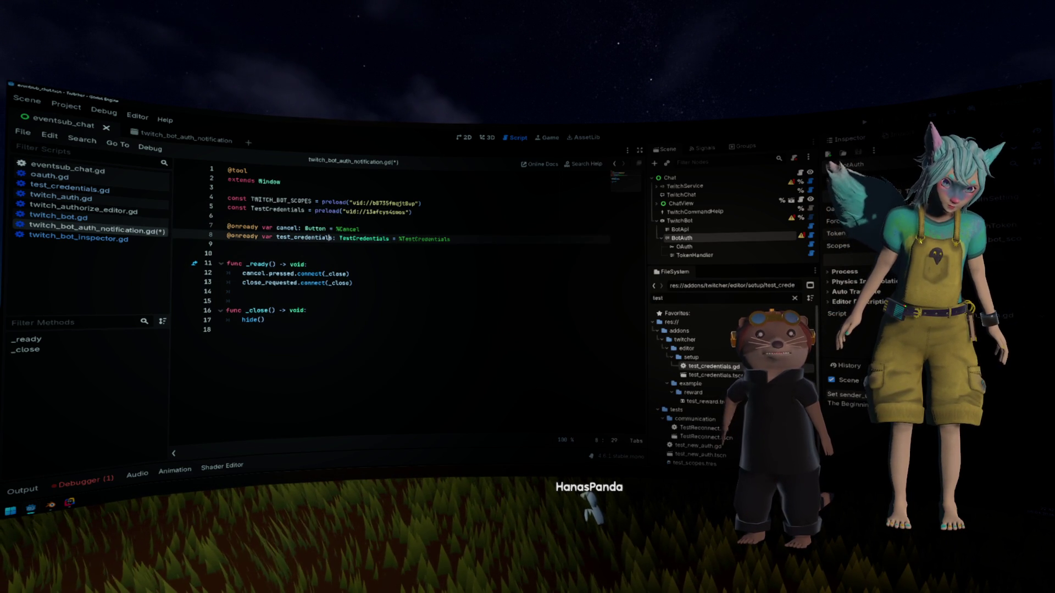
Step: Start a test_credentials. call inside _ready and browse its member suggestions
{"action": "left_click", "coordinate": [353, 283]}
{"action": "left_click", "coordinate": [367, 270]}
{"action": "key", "text": "Up"}
{"action": "key", "text": "Return"}
{"action": "type", "text": "test_credentials."}
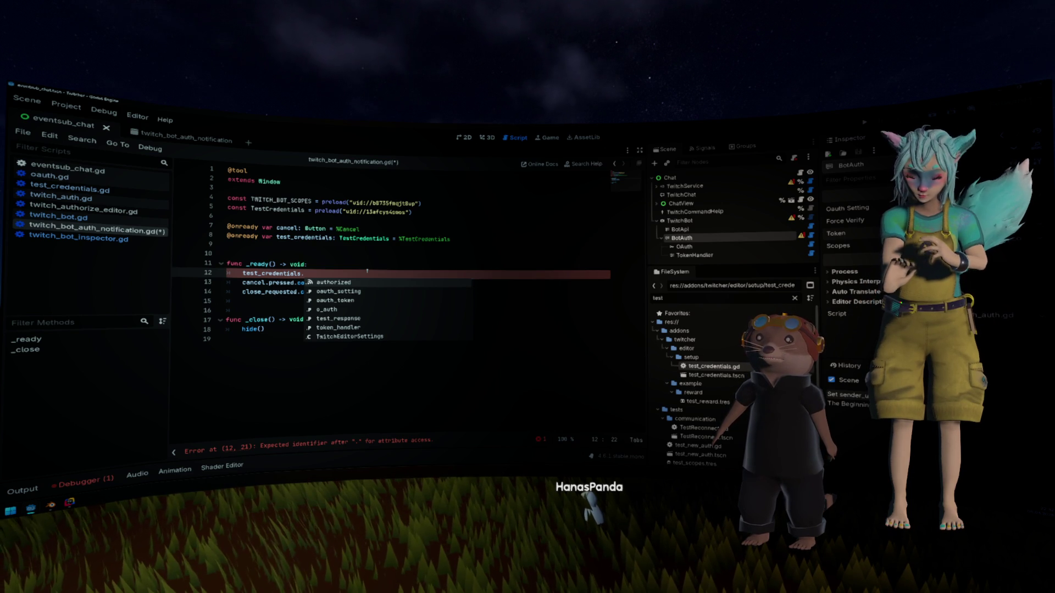
{"action": "key", "text": "Down"}
{"action": "key", "text": "Down"}
{"action": "key", "text": "Down"}
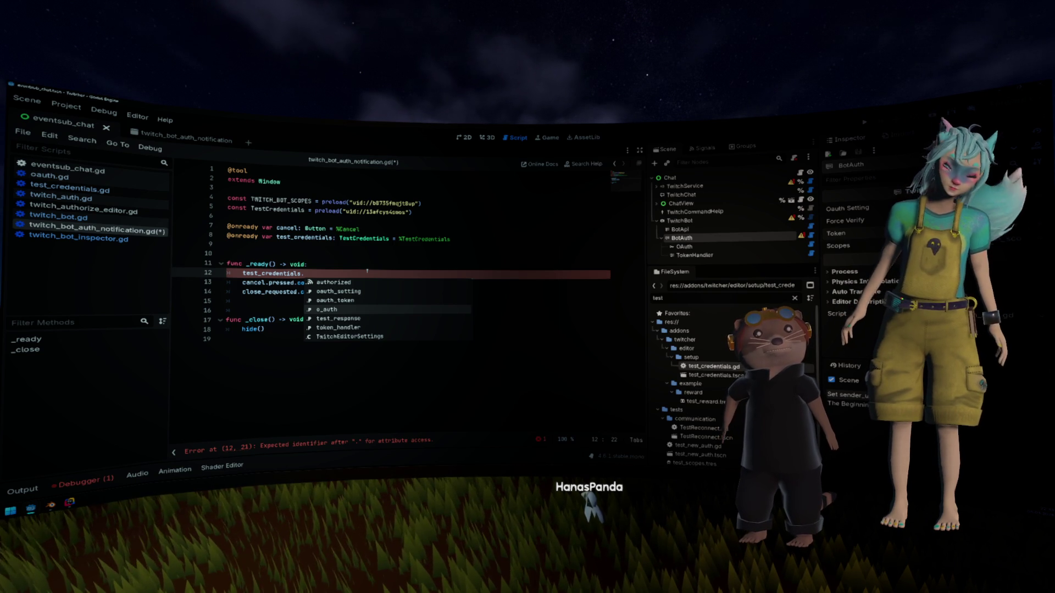
{"action": "key", "text": "Up"}
{"action": "key", "text": "Up"}
{"action": "key", "text": "Up"}
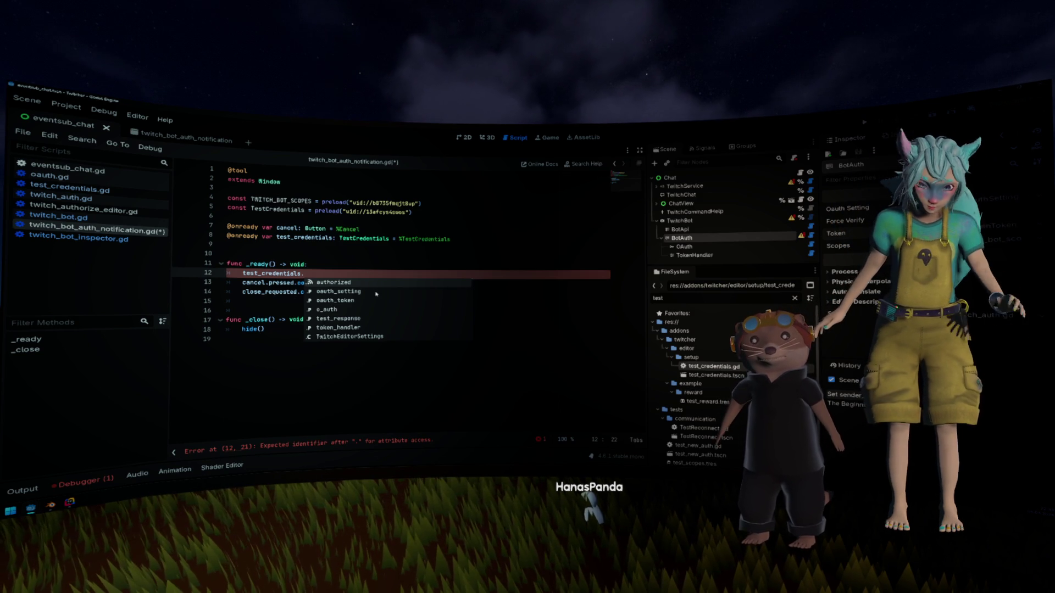
{"action": "scroll", "coordinate": [376, 295], "scroll_direction": "down", "scroll_amount": 5}
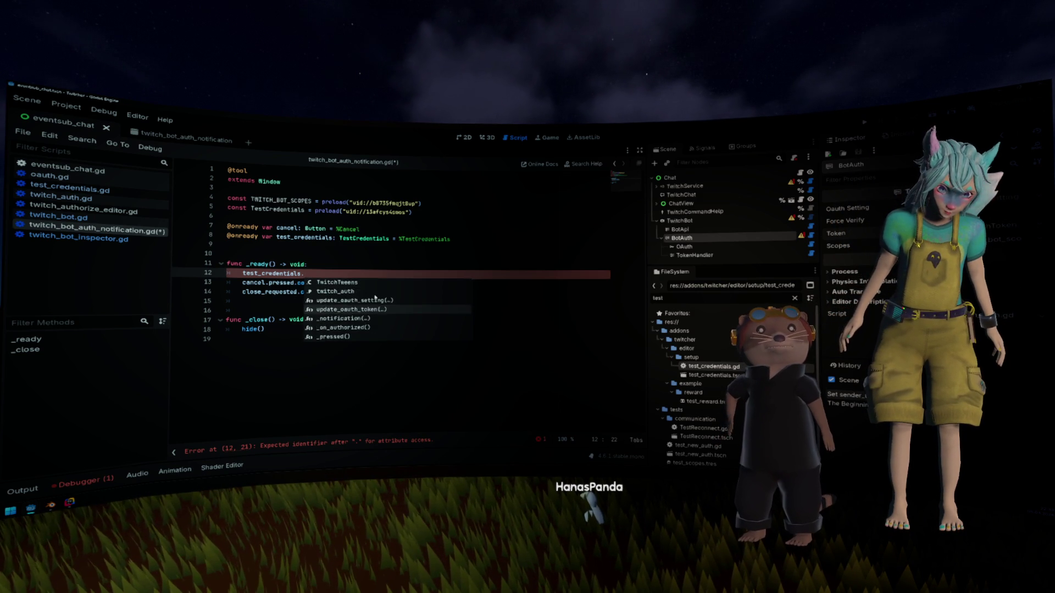
{"action": "scroll", "coordinate": [375, 297], "scroll_direction": "up", "scroll_amount": 5}
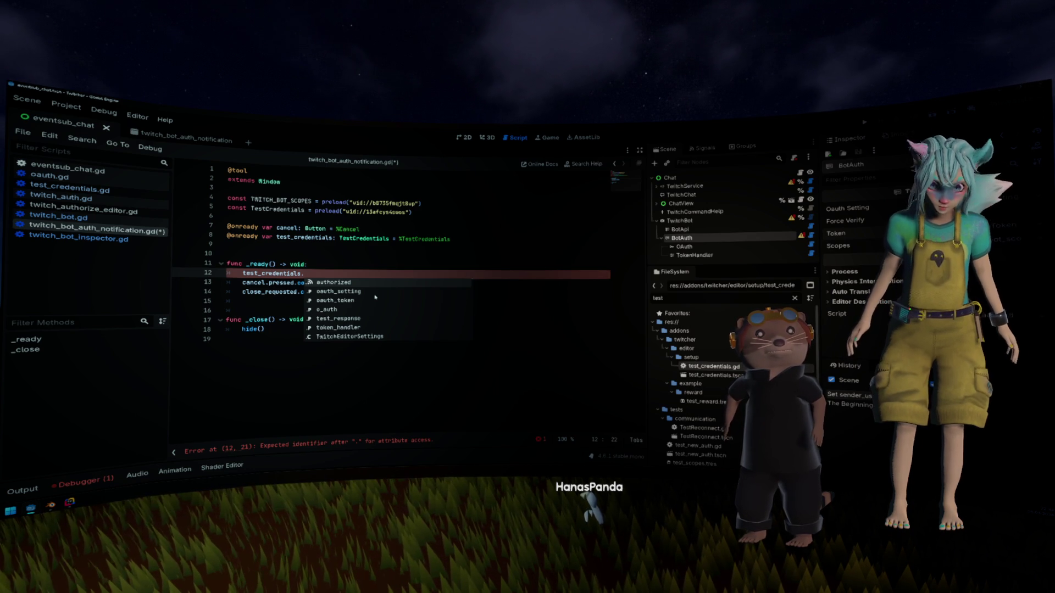
{"action": "key", "text": "Escape"}
{"action": "key", "text": "Up"}
{"action": "key", "text": "Up"}
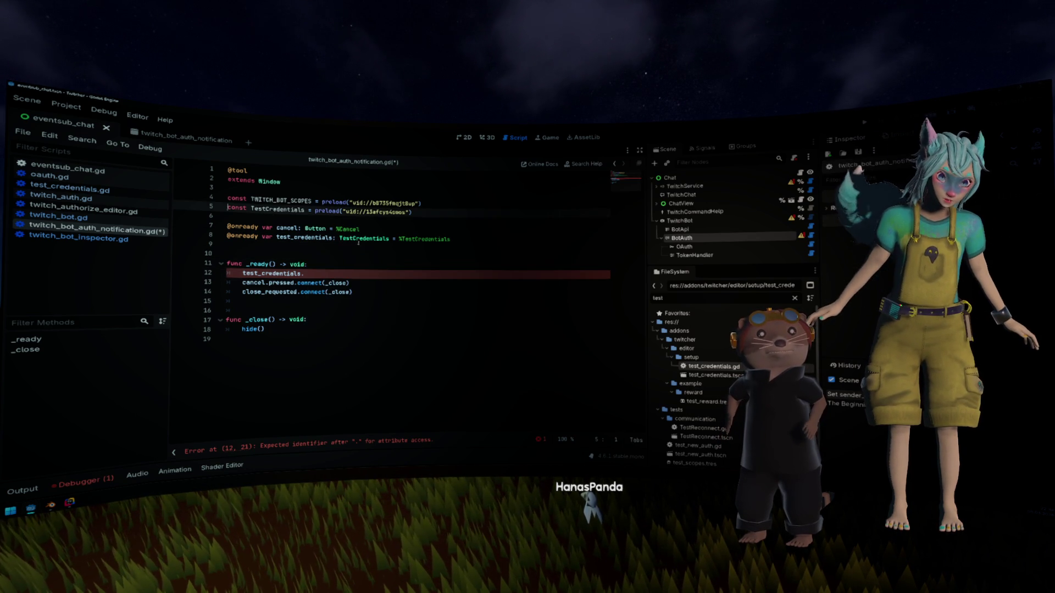
{"action": "left_click", "coordinate": [359, 239], "text": "ctrl"}
{"action": "scroll", "coordinate": [368, 256], "scroll_direction": "up", "scroll_amount": 5}
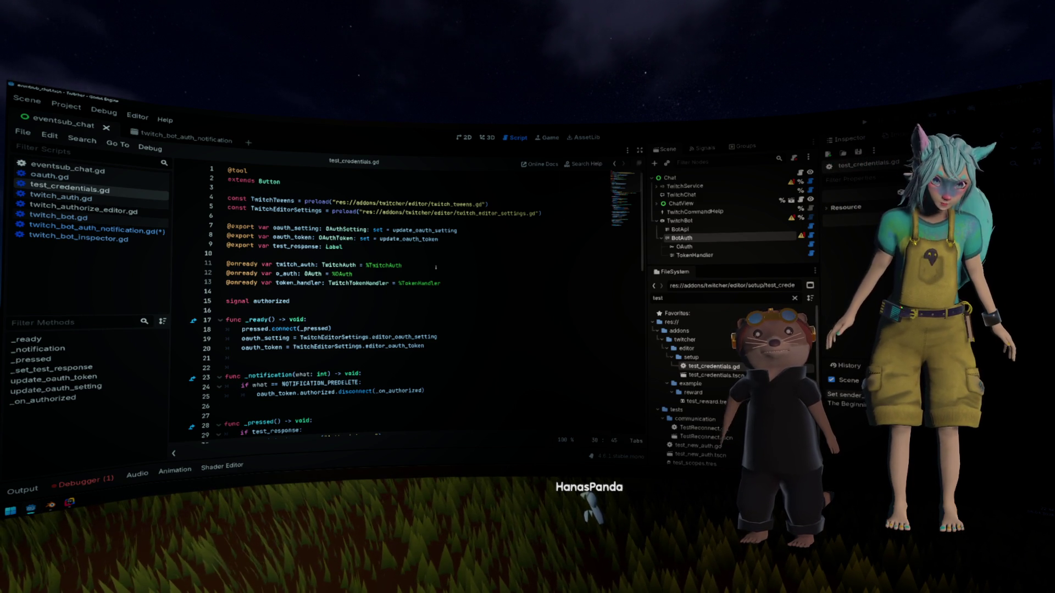
{"action": "key", "text": "ctrl+f"}
{"action": "type", "text": "scope"}
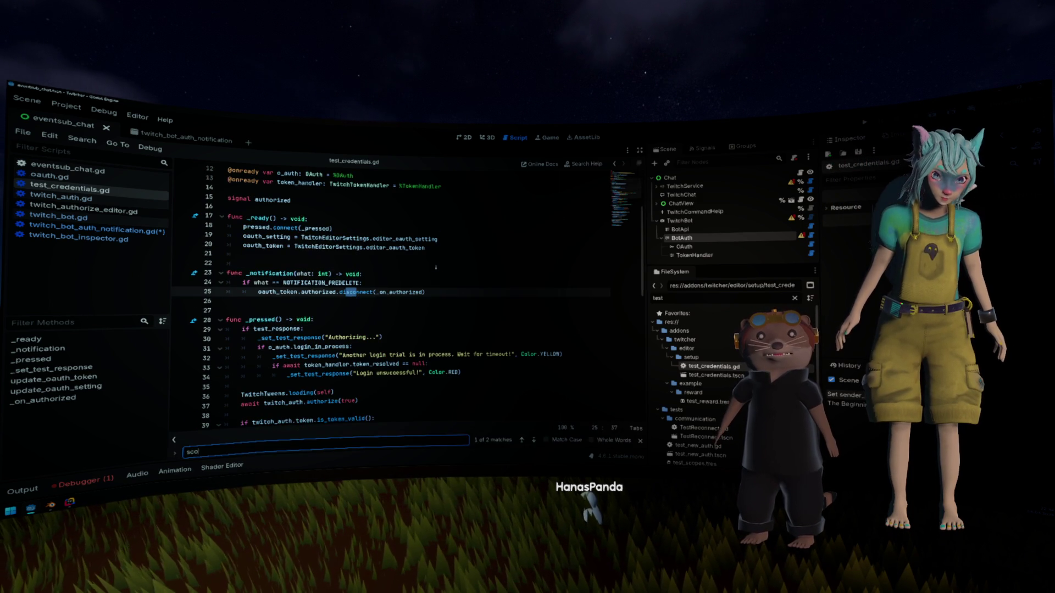
{"action": "key", "text": "Escape"}
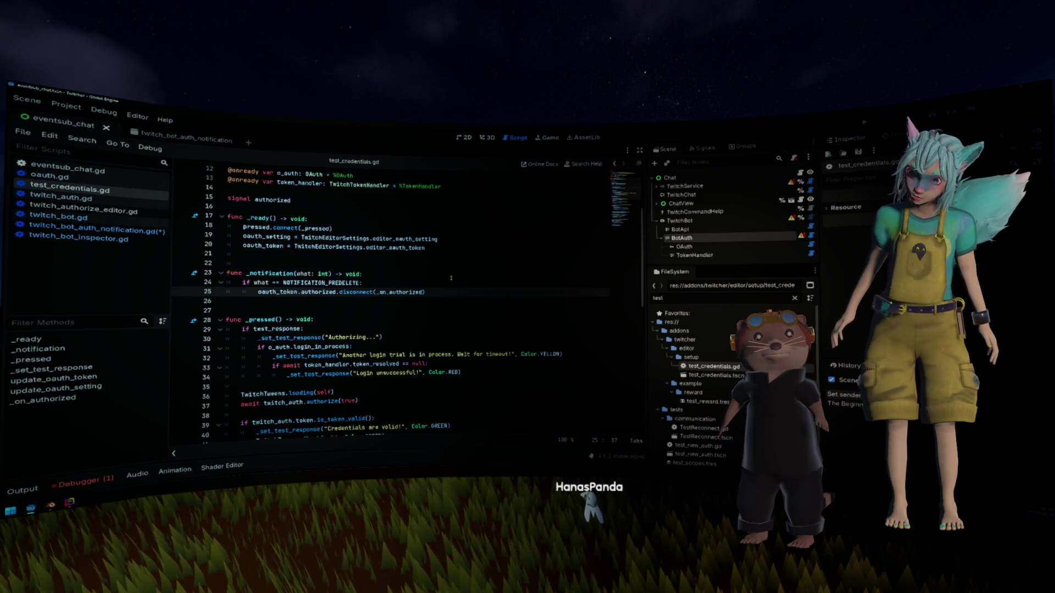
{"action": "scroll", "coordinate": [427, 259], "scroll_direction": "down", "scroll_amount": 4}
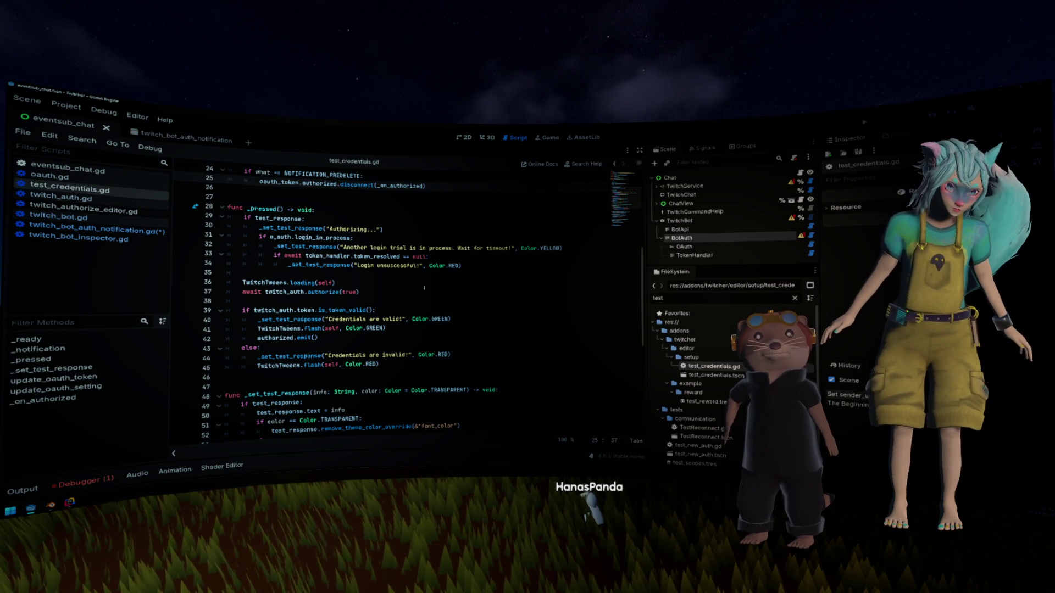
{"action": "scroll", "coordinate": [424, 288], "scroll_direction": "up", "scroll_amount": 1}
{"action": "scroll", "coordinate": [424, 288], "scroll_direction": "up", "scroll_amount": 4}
{"action": "scroll", "coordinate": [424, 288], "scroll_direction": "up", "scroll_amount": 1}
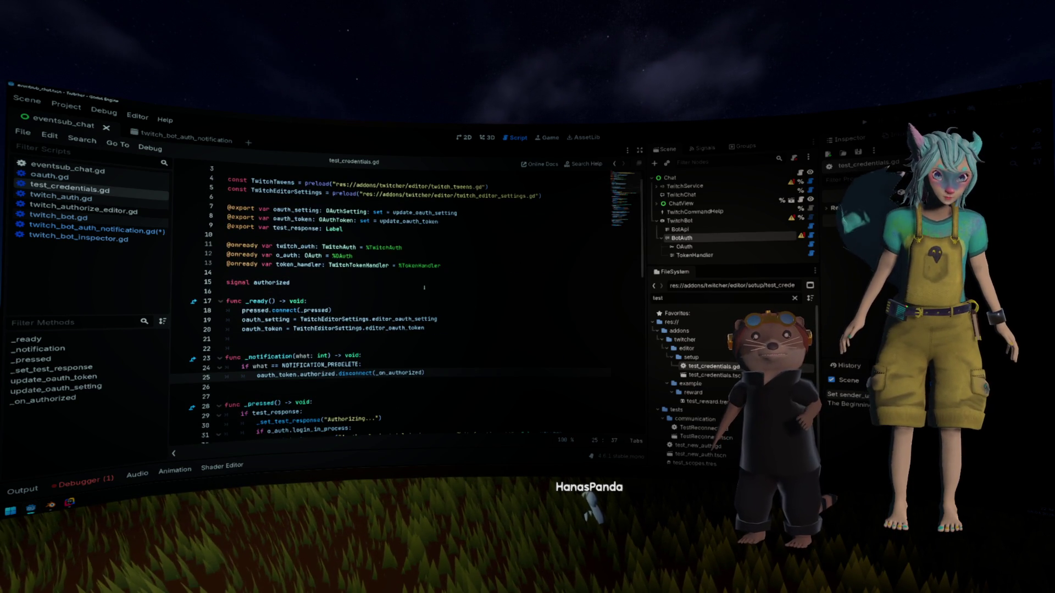
{"action": "scroll", "coordinate": [424, 287], "scroll_direction": "up", "scroll_amount": 1}
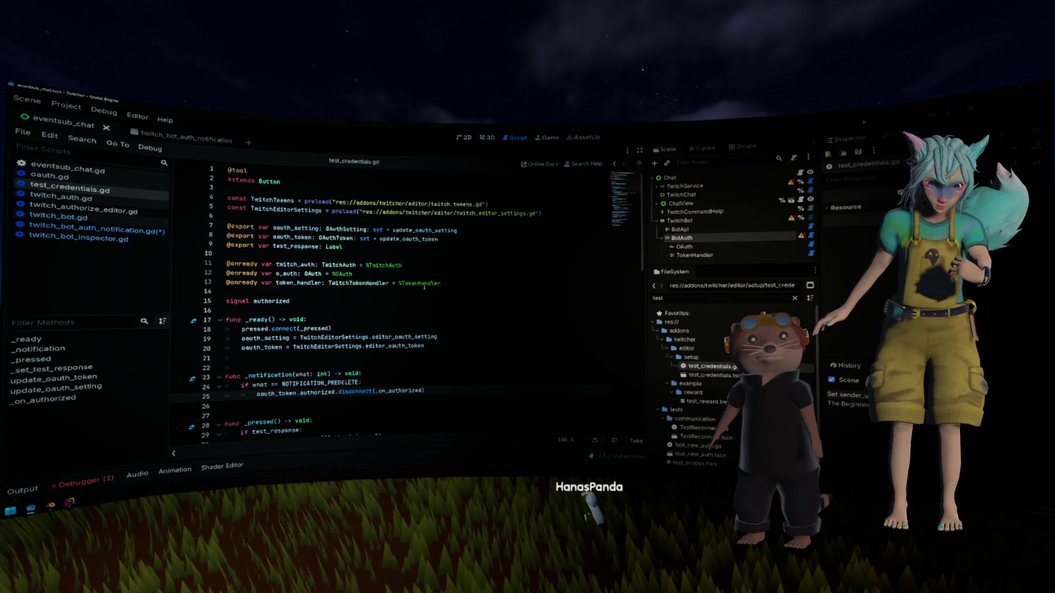
{"action": "scroll", "coordinate": [424, 287], "scroll_direction": "down", "scroll_amount": 5}
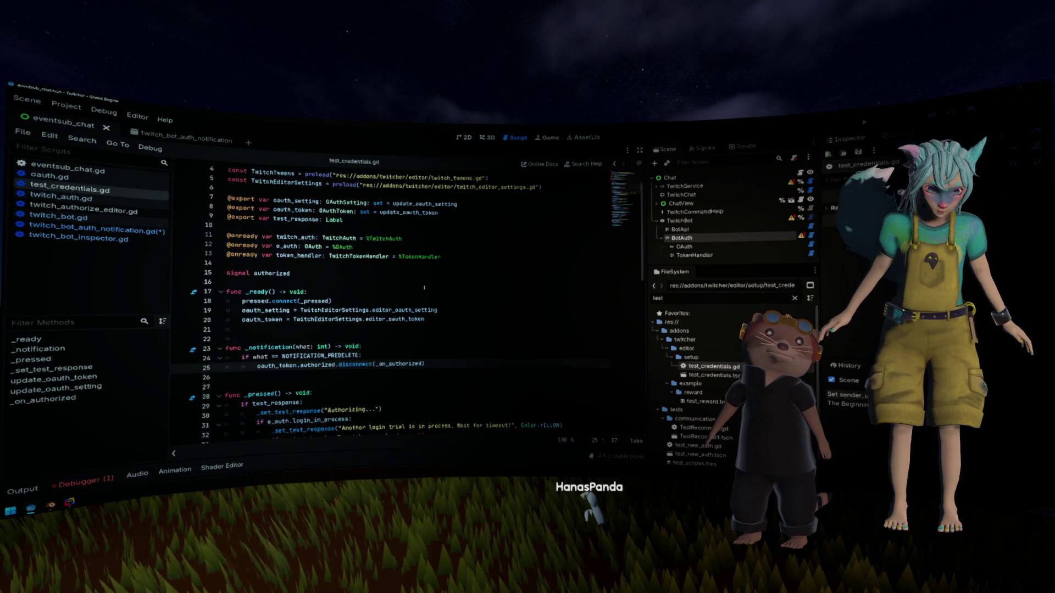
{"action": "scroll", "coordinate": [419, 288], "scroll_direction": "down", "scroll_amount": 3}
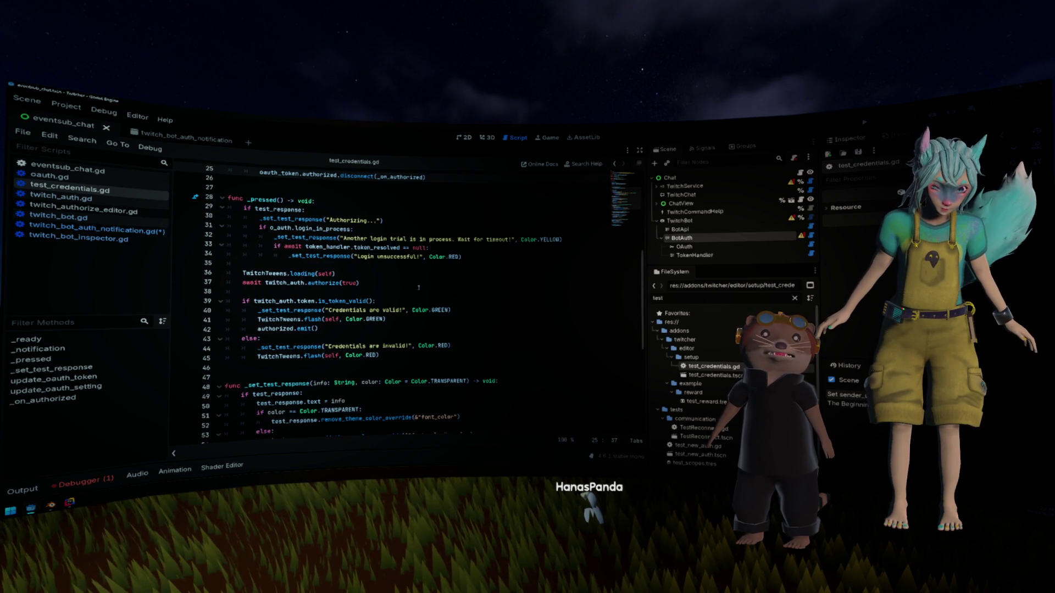
{"action": "scroll", "coordinate": [419, 288], "scroll_direction": "down", "scroll_amount": 1}
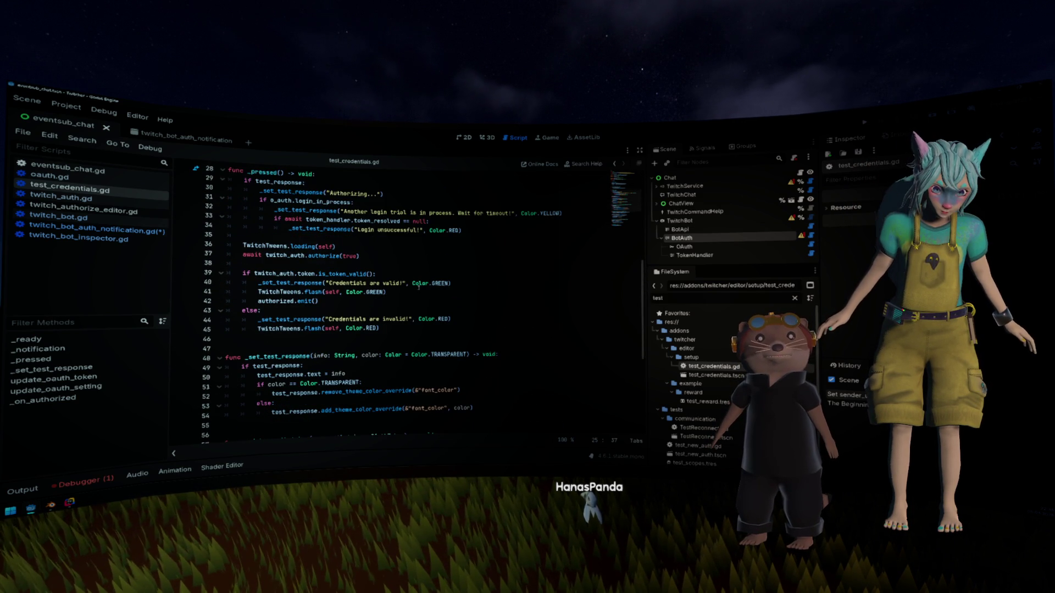
{"action": "scroll", "coordinate": [419, 287], "scroll_direction": "down", "scroll_amount": 5}
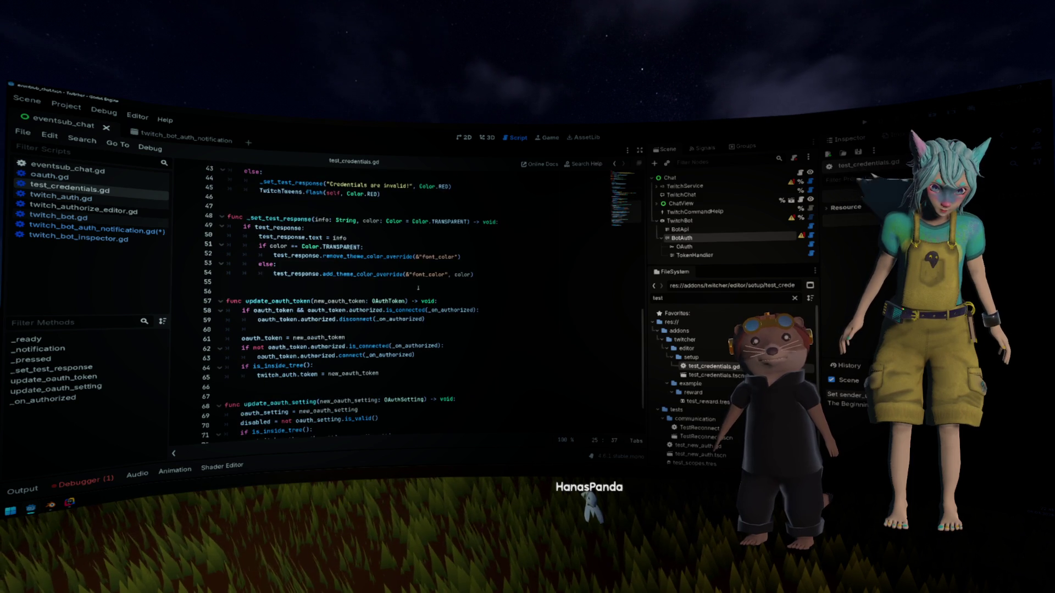
{"action": "scroll", "coordinate": [418, 287], "scroll_direction": "down", "scroll_amount": 2}
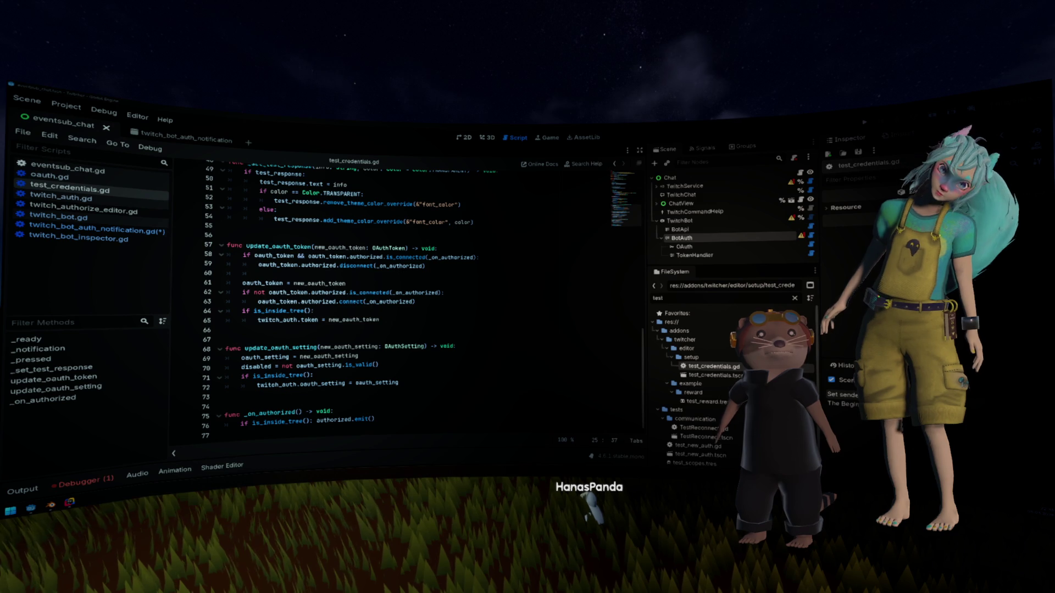
{"action": "left_click", "coordinate": [419, 203]}
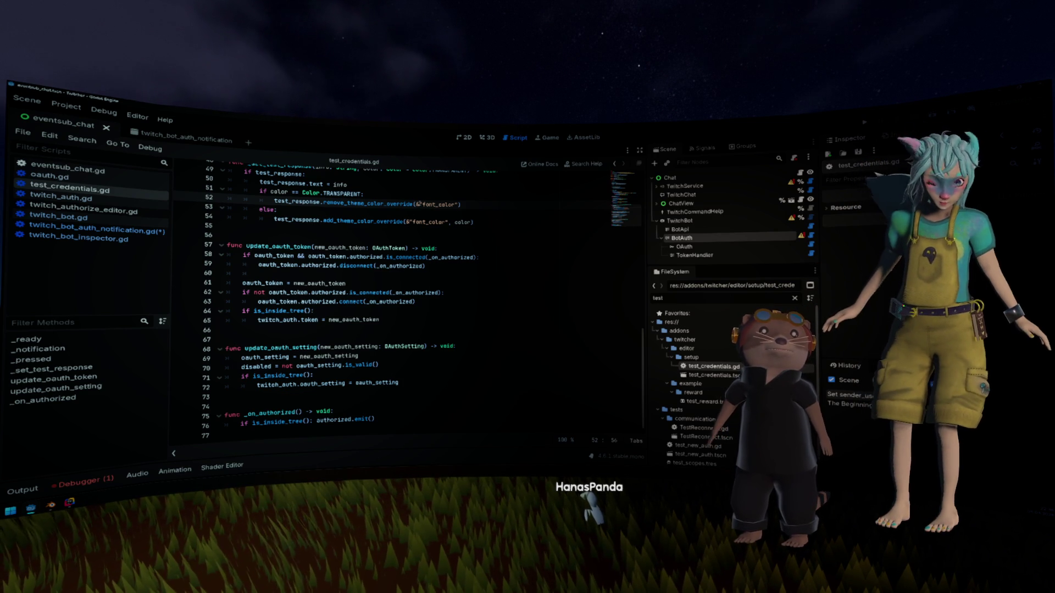
{"action": "left_click", "coordinate": [363, 302]}
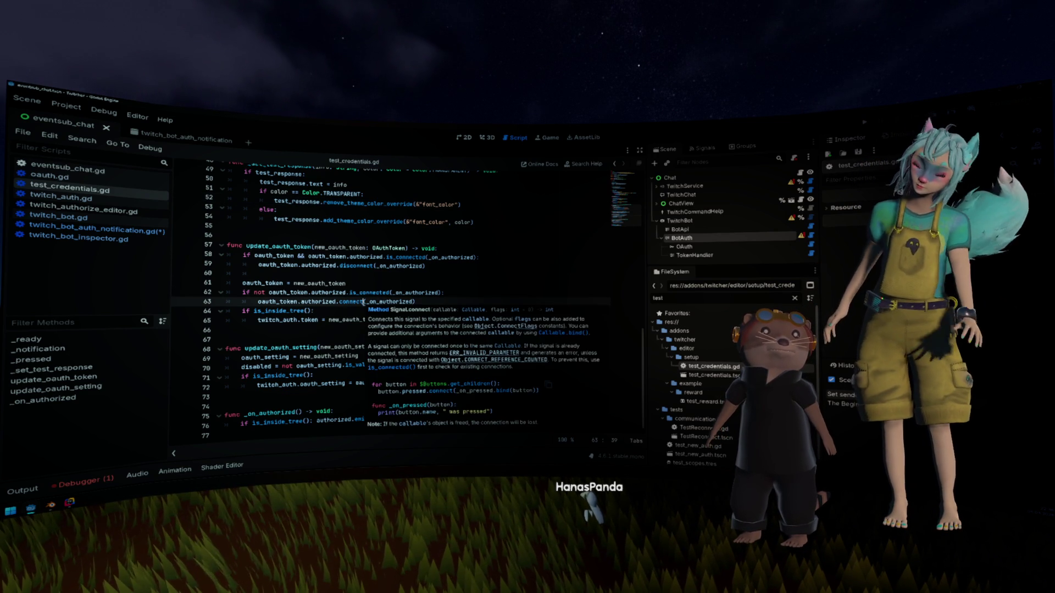
{"action": "left_click", "coordinate": [417, 275]}
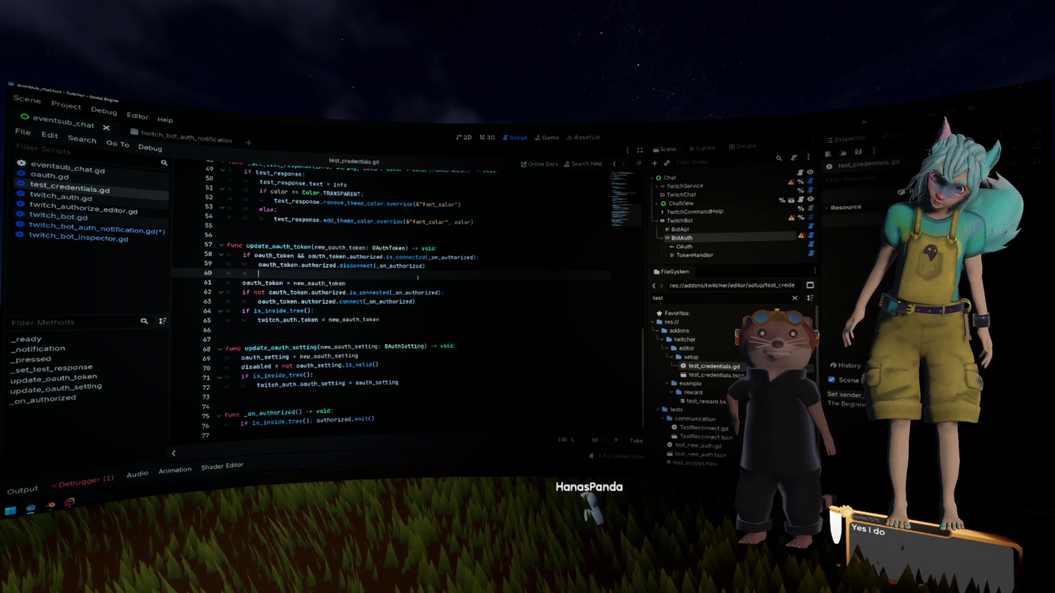
{"action": "scroll", "coordinate": [417, 278], "scroll_direction": "up", "scroll_amount": 1}
{"action": "scroll", "coordinate": [416, 278], "scroll_direction": "up", "scroll_amount": 1}
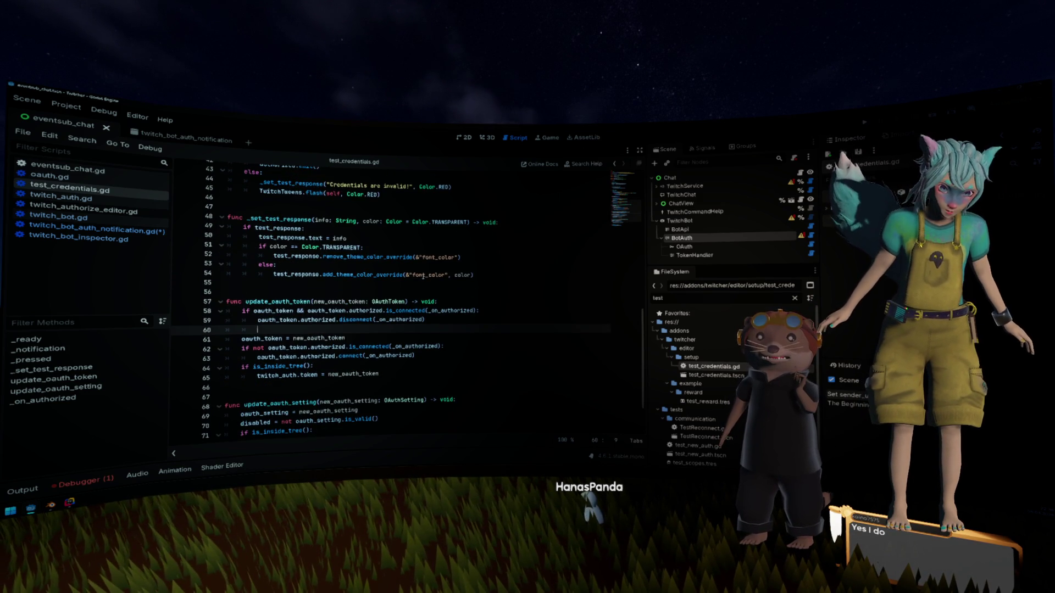
{"action": "scroll", "coordinate": [422, 276], "scroll_direction": "up", "scroll_amount": 5}
{"action": "scroll", "coordinate": [423, 277], "scroll_direction": "up", "scroll_amount": 3}
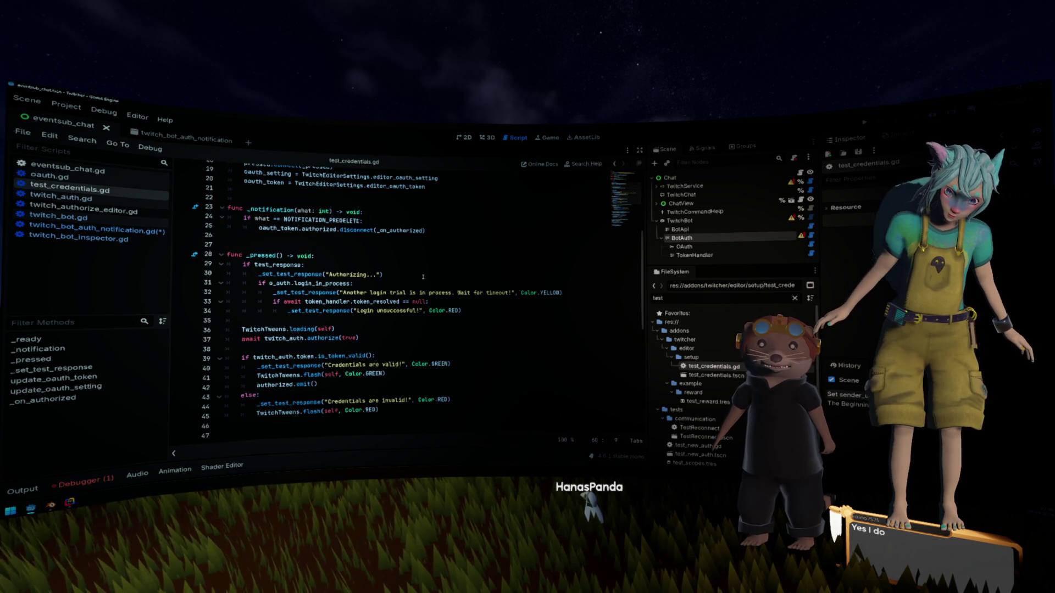
{"action": "left_click", "coordinate": [423, 276]}
{"action": "scroll", "coordinate": [423, 277], "scroll_direction": "up", "scroll_amount": 2}
{"action": "scroll", "coordinate": [423, 276], "scroll_direction": "up", "scroll_amount": 1}
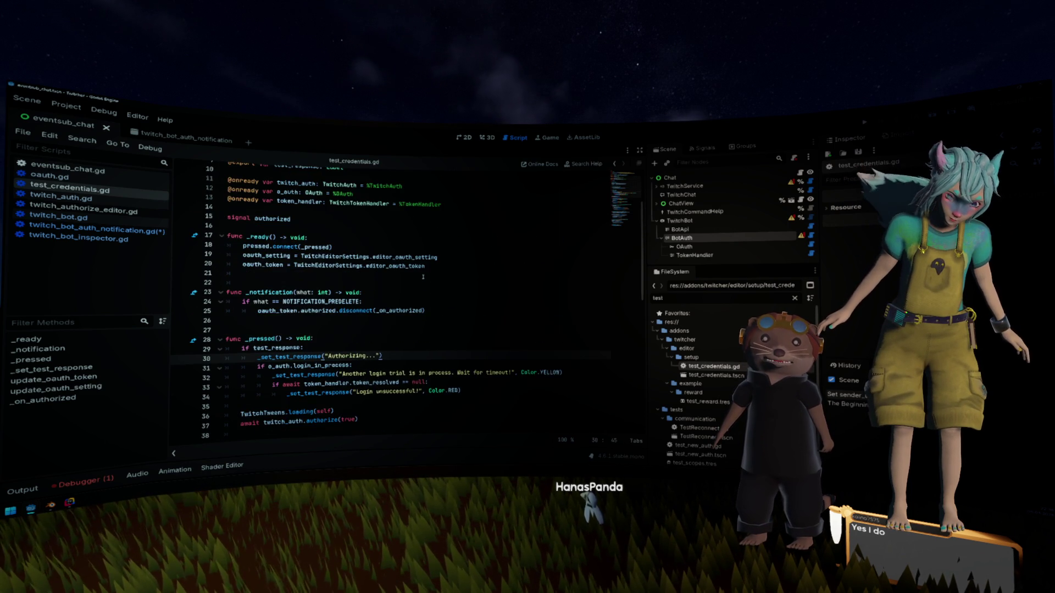
{"action": "scroll", "coordinate": [423, 277], "scroll_direction": "up", "scroll_amount": 3}
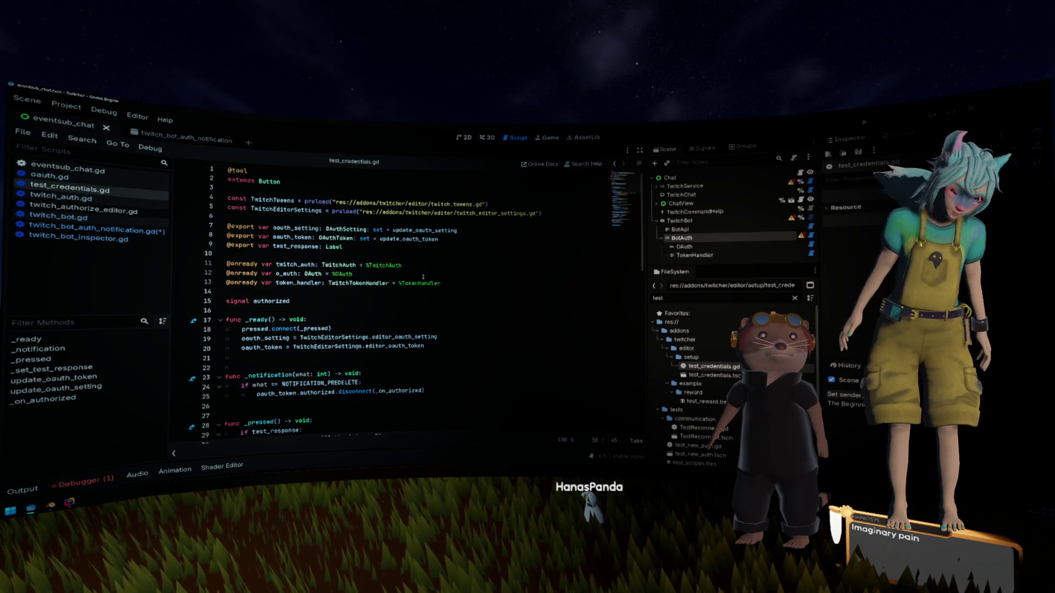
{"action": "left_click", "coordinate": [423, 277]}
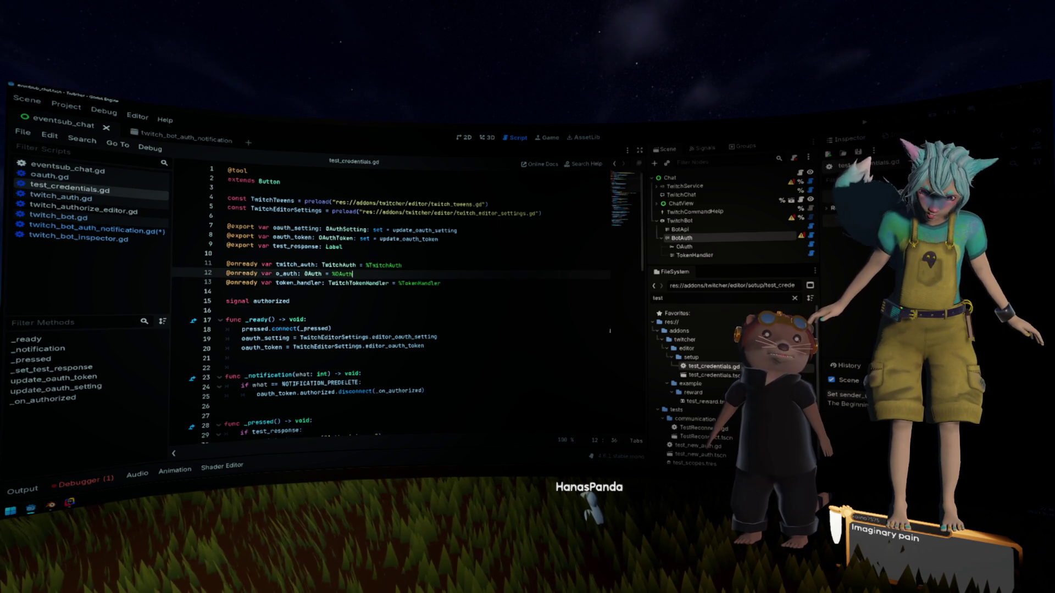
Step: Open test_credentials.tscn and inspect the TwitchAuth node's Oauth Setting, Force Verify, Token and Scopes properties
{"action": "double_click", "coordinate": [706, 375]}
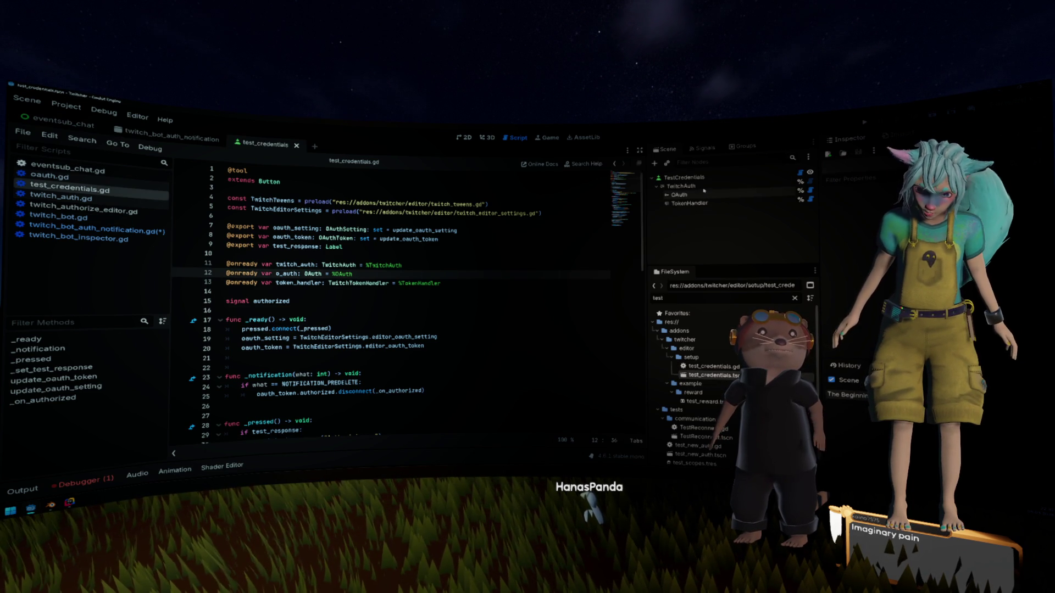
{"action": "left_click", "coordinate": [701, 186]}
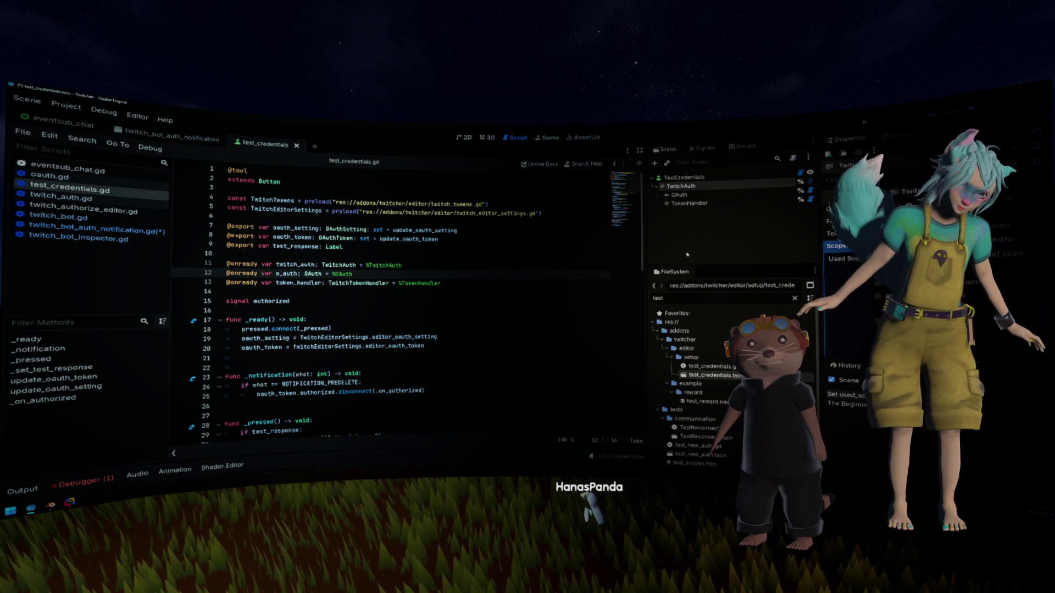
{"action": "left_click", "coordinate": [605, 283]}
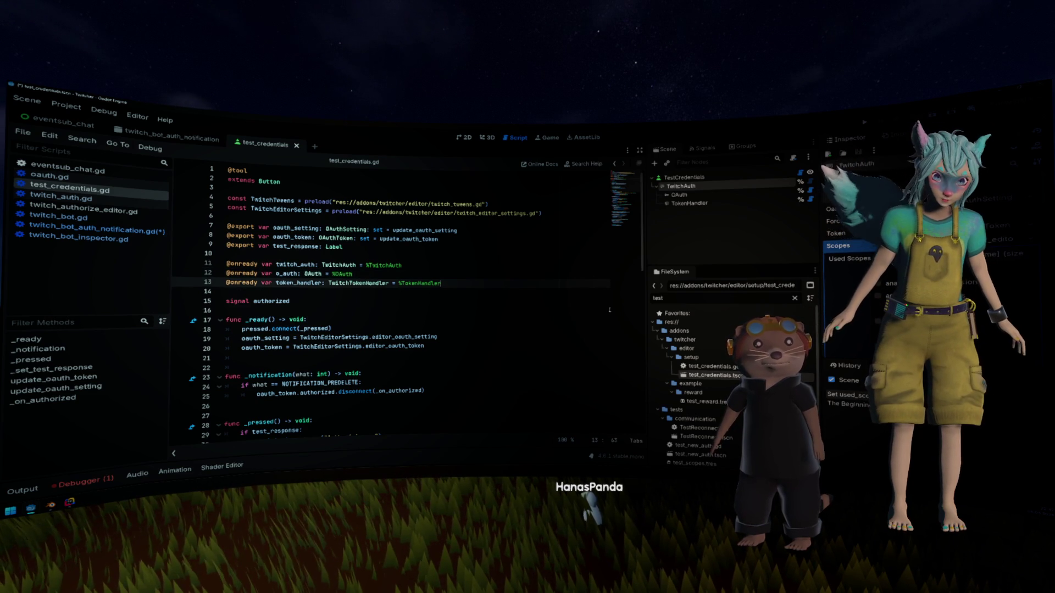
Step: Below line 13, declare 'var scopes: OAuthScopes:' with a set(val) setter assigning 'scopes = val'
{"action": "key", "text": "Return"}
{"action": "key", "text": "Return"}
{"action": "type", "text": "var scopes:"}
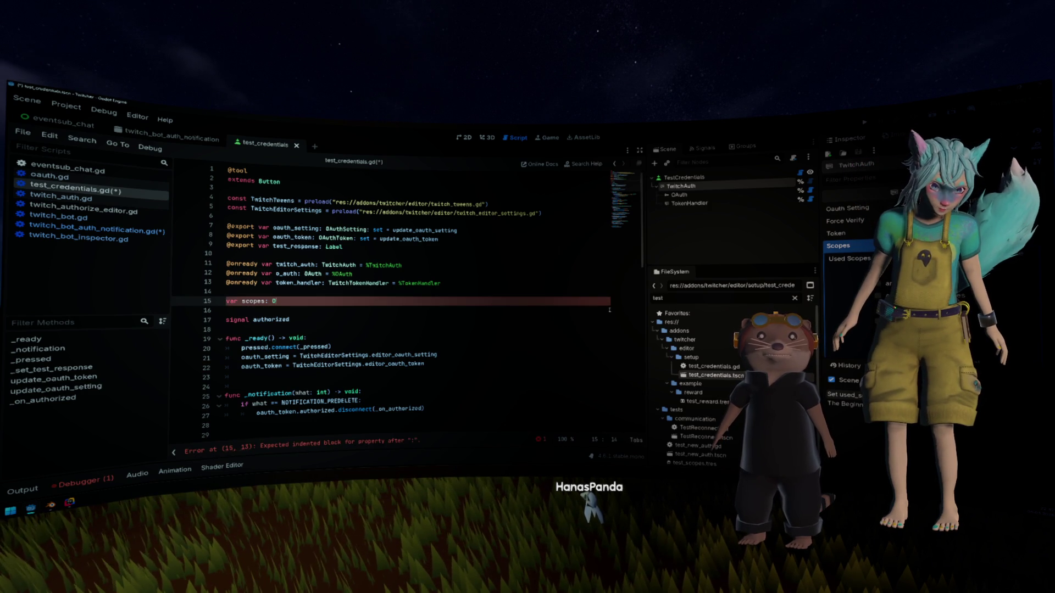
{"action": "type", "text": " OAuthScopes"}
{"action": "type", "text": ":"}
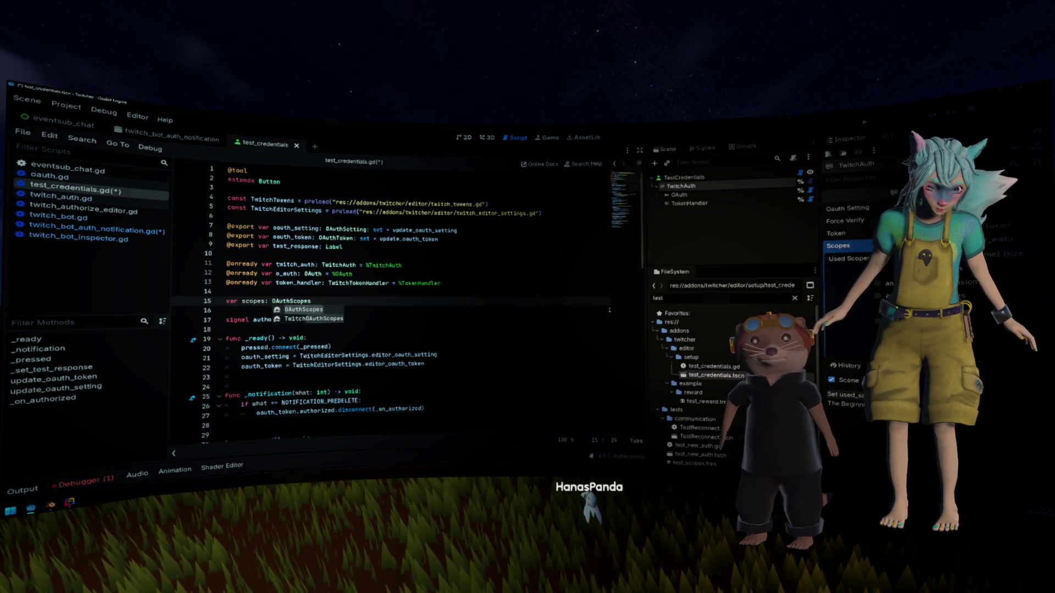
{"action": "key", "text": "Return"}
{"action": "type", "text": "se"}
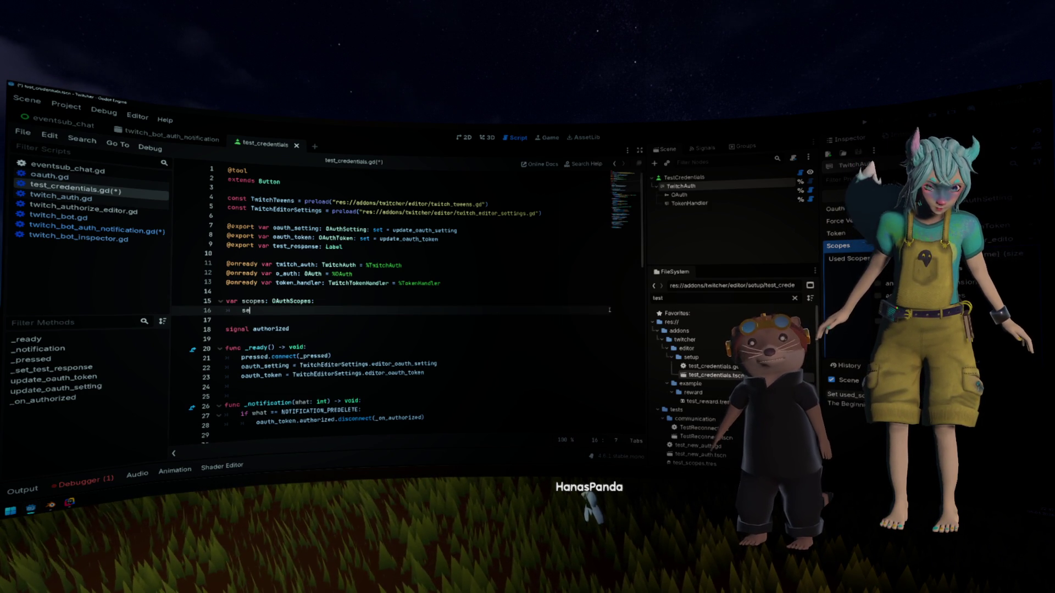
{"action": "type", "text": "t(_scopes"}
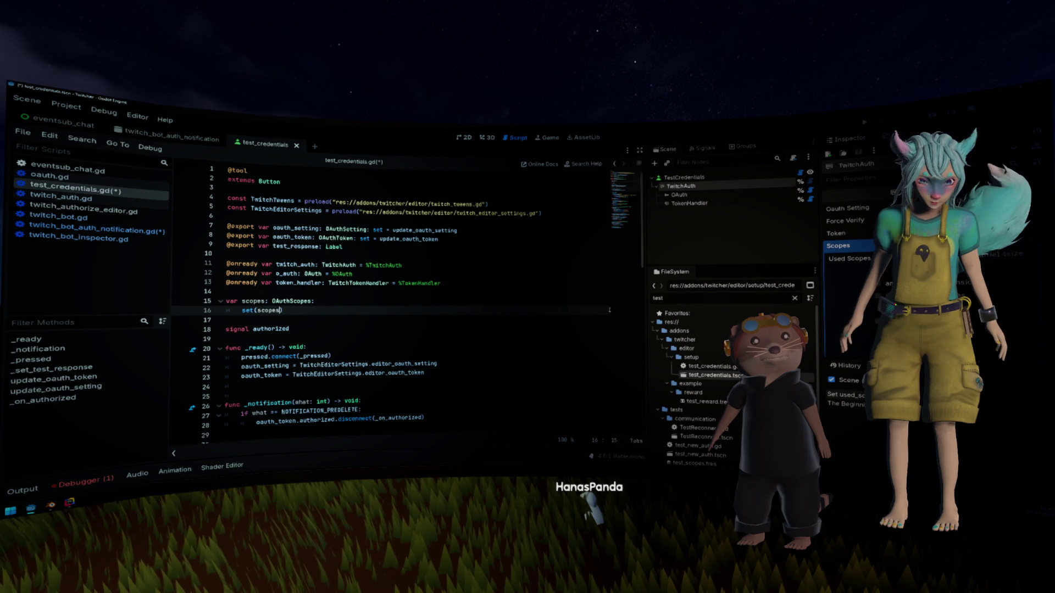
{"action": "key", "text": "Left"}
{"action": "key", "text": "Left"}
{"action": "key", "text": "Left"}
{"action": "type", "text": "_"}
{"action": "key", "text": "Delete"}
{"action": "key", "text": "Delete"}
{"action": "key", "text": "Delete"}
{"action": "key", "text": "BackSpace"}
{"action": "type", "text": "val):"}
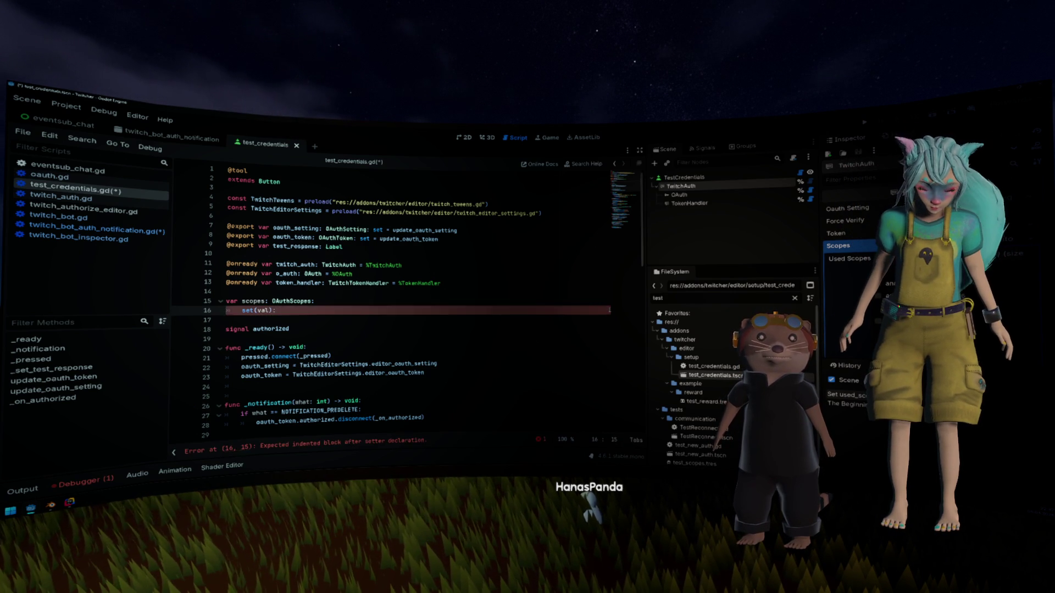
{"action": "key", "text": "Return"}
{"action": "type", "text": "scopes = val"}
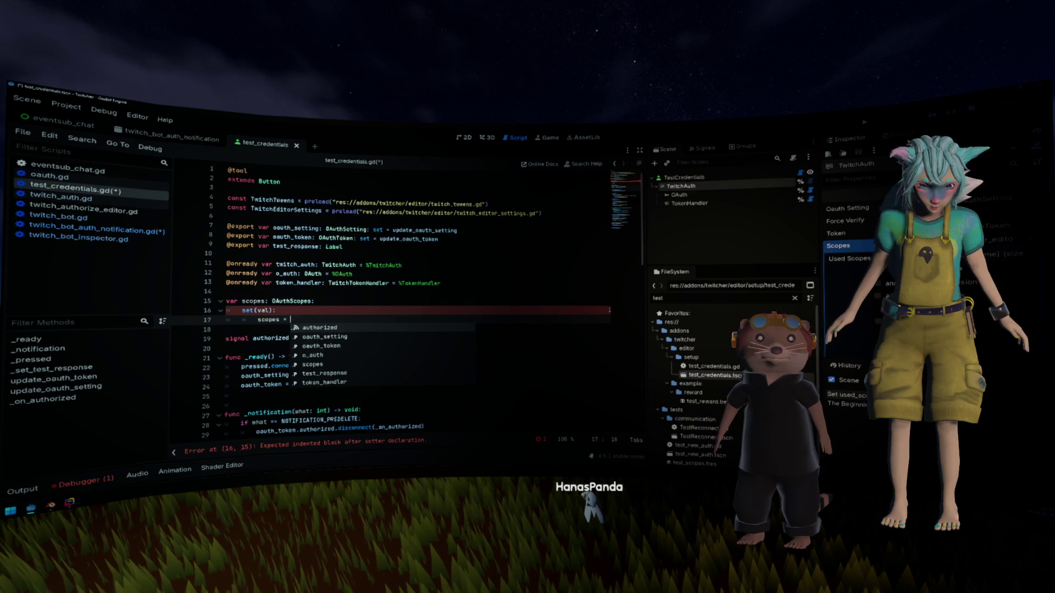
{"action": "key", "text": "Return"}
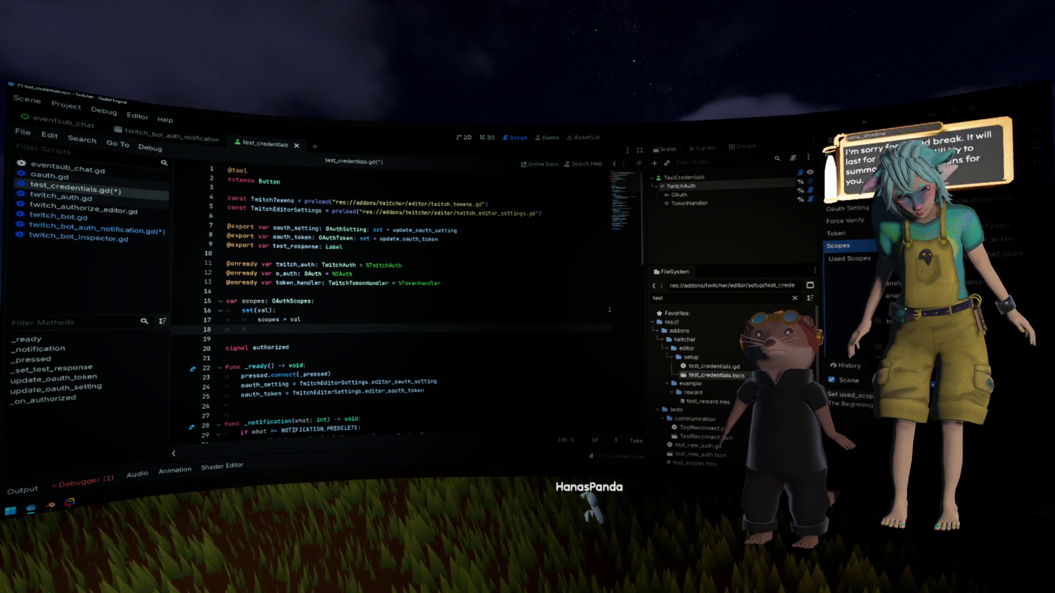
Step: Delete the setter block, leaving a plain scopes: OAuthScopes declaration
{"action": "key", "text": "shift+Up"}
{"action": "key", "text": "shift+Up"}
{"action": "key", "text": "shift+Up"}
{"action": "key", "text": "shift+End"}
{"action": "key", "text": "BackSpace"}
{"action": "key", "text": "Down"}
{"action": "key", "text": "Down"}
{"action": "key", "text": "Down"}
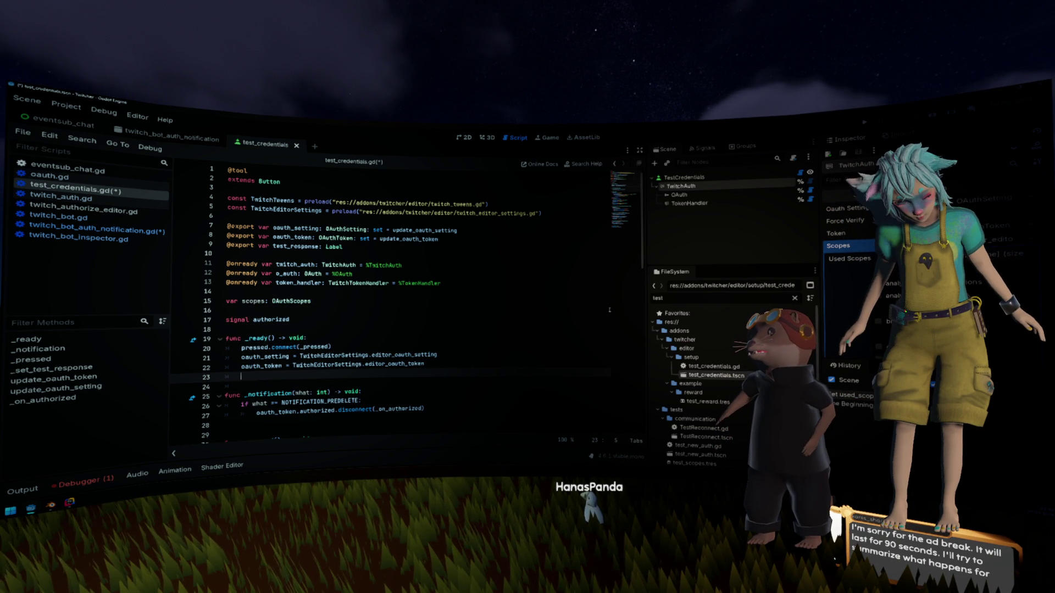
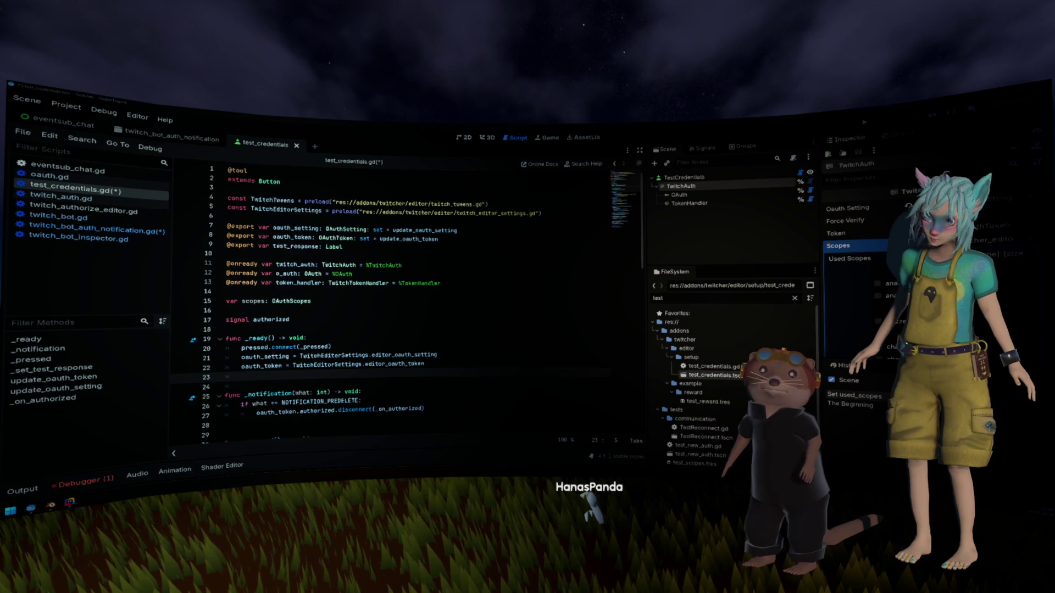
Step: Review the twitch_auth and scopes declarations in test_credentials.gd
{"action": "left_click", "coordinate": [347, 282]}
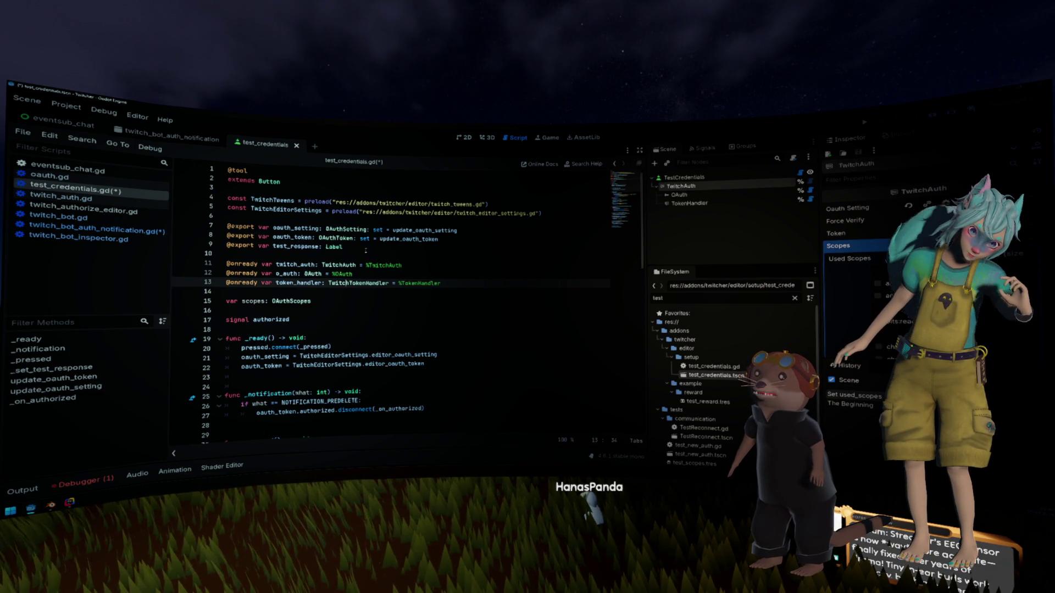
{"action": "double_click", "coordinate": [253, 301]}
{"action": "left_click", "coordinate": [432, 364]}
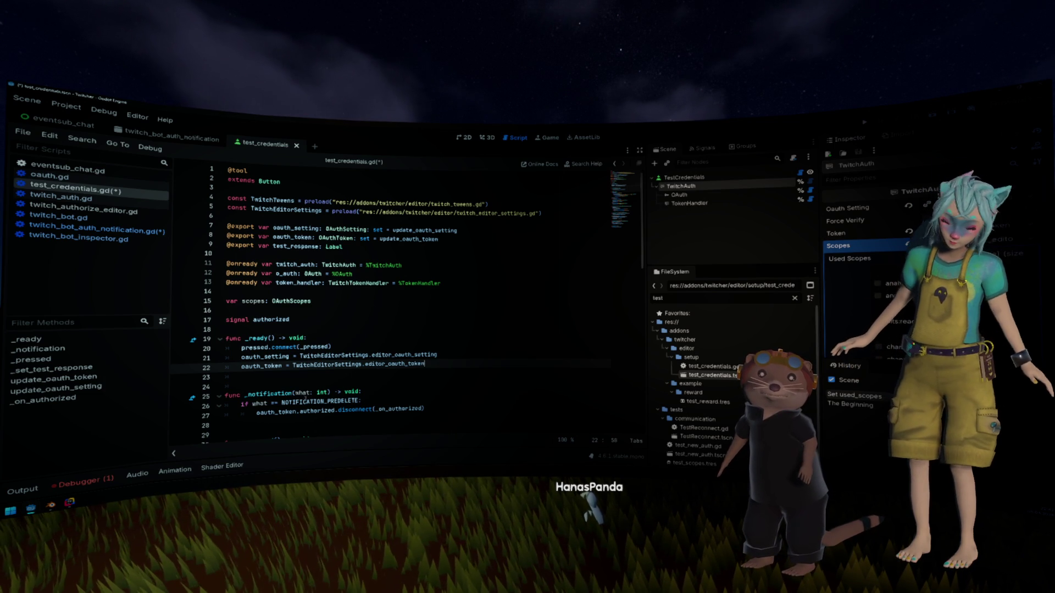
{"action": "left_click", "coordinate": [353, 392]}
{"action": "scroll", "coordinate": [357, 385], "scroll_direction": "down", "scroll_amount": 3}
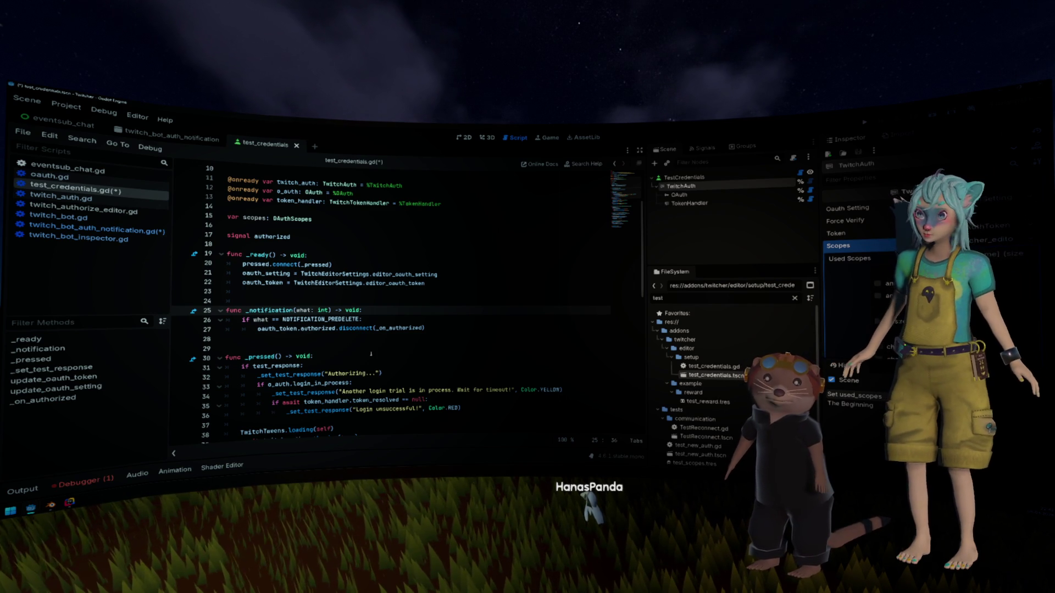
{"action": "left_click", "coordinate": [377, 341]}
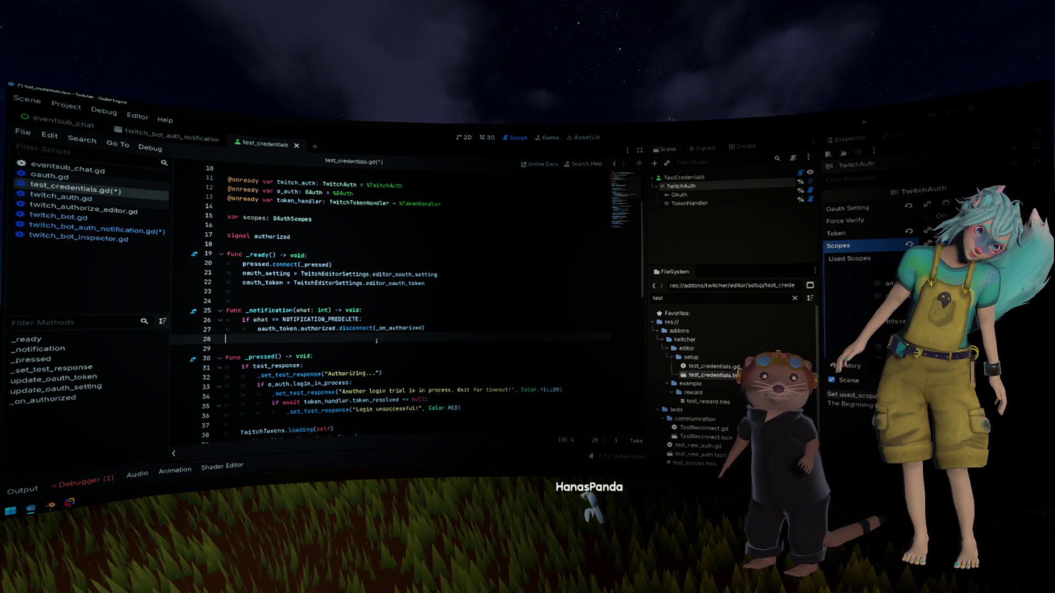
Step: Add 'twitch_auth.scopes = scopes' after line 22 in _ready and save the script
{"action": "left_click", "coordinate": [424, 285]}
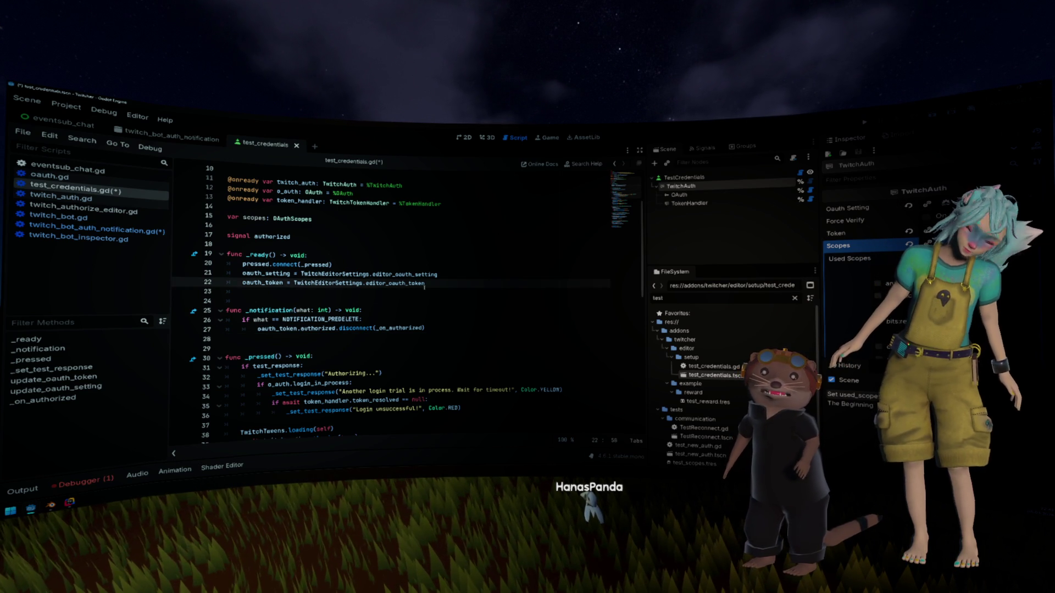
{"action": "key", "text": "Return"}
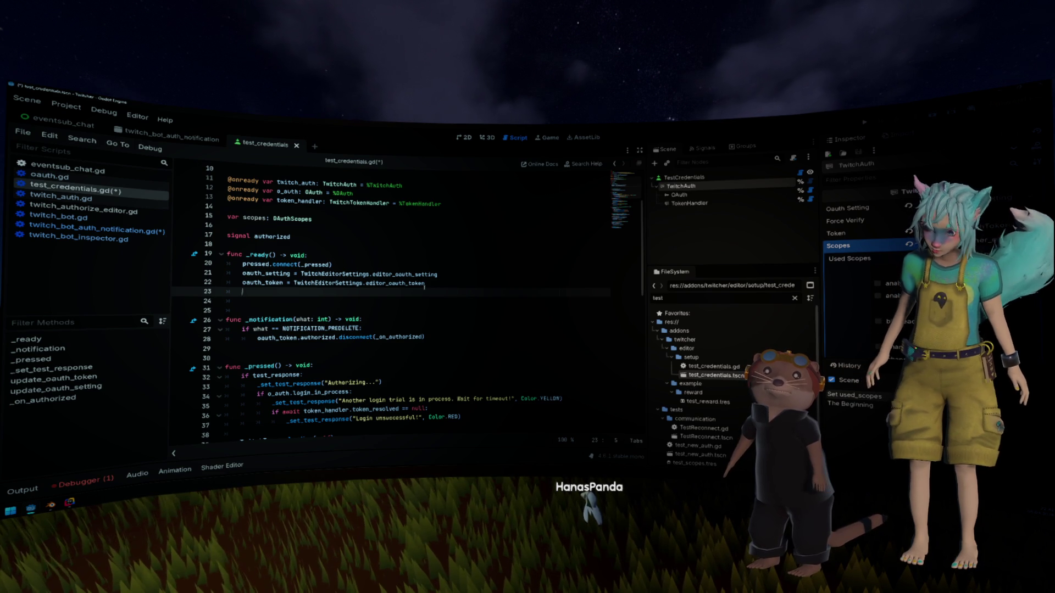
{"action": "type", "text": "twitch_auth.scop"}
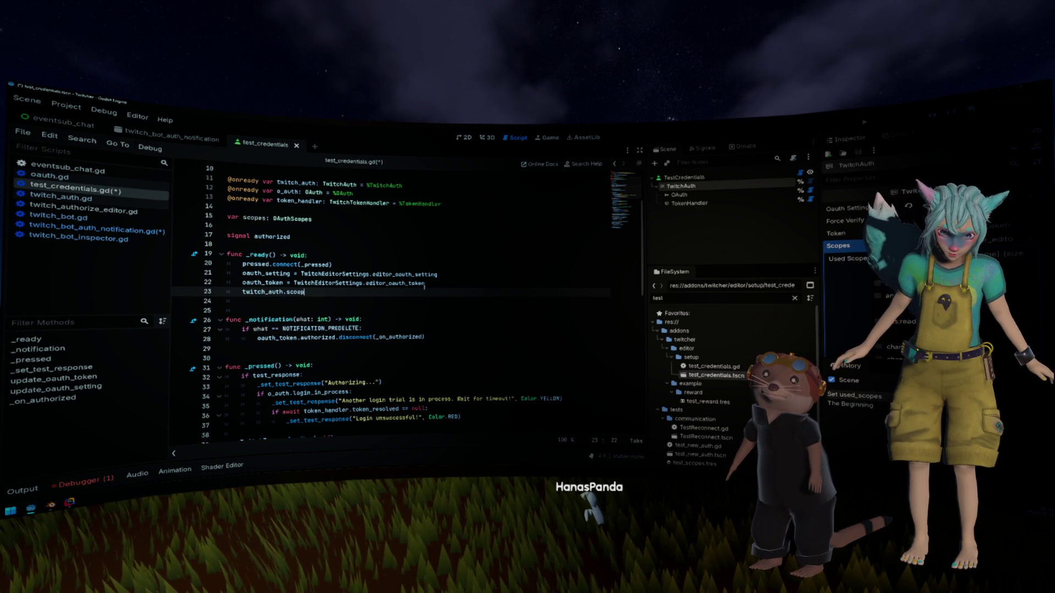
{"action": "type", "text": "es = "}
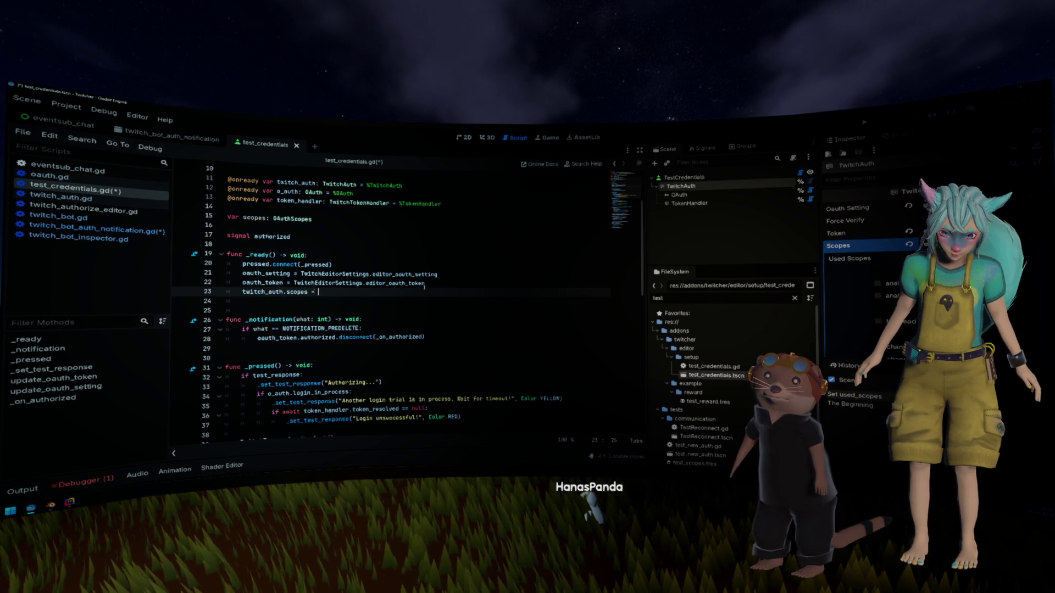
{"action": "type", "text": "scopes"}
{"action": "key", "text": "ctrl+s"}
Step: Insert a blank line at line 18, then switch to the eventsub_chat scene
{"action": "left_click", "coordinate": [422, 247]}
{"action": "key", "text": "Return"}
{"action": "left_click", "coordinate": [440, 219]}
{"action": "key", "text": "ctrl+shift+Tab"}
{"action": "key", "text": "ctrl+shift+Tab"}
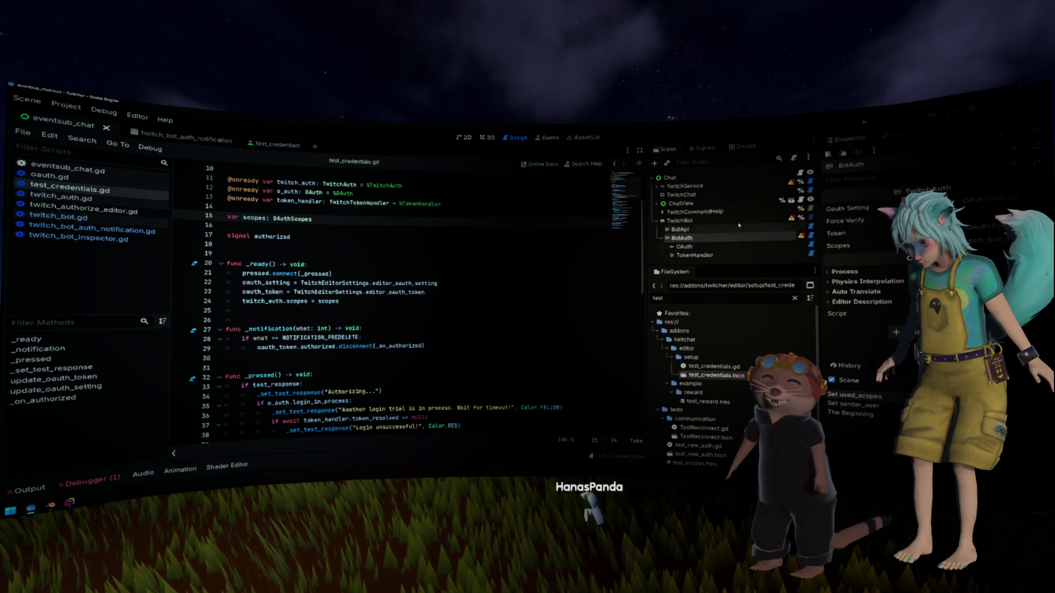
Step: Cancel TwitchBot's Bot Authorization prompt and open the twitch_bot_auth_notification root script
{"action": "left_click", "coordinate": [680, 220]}
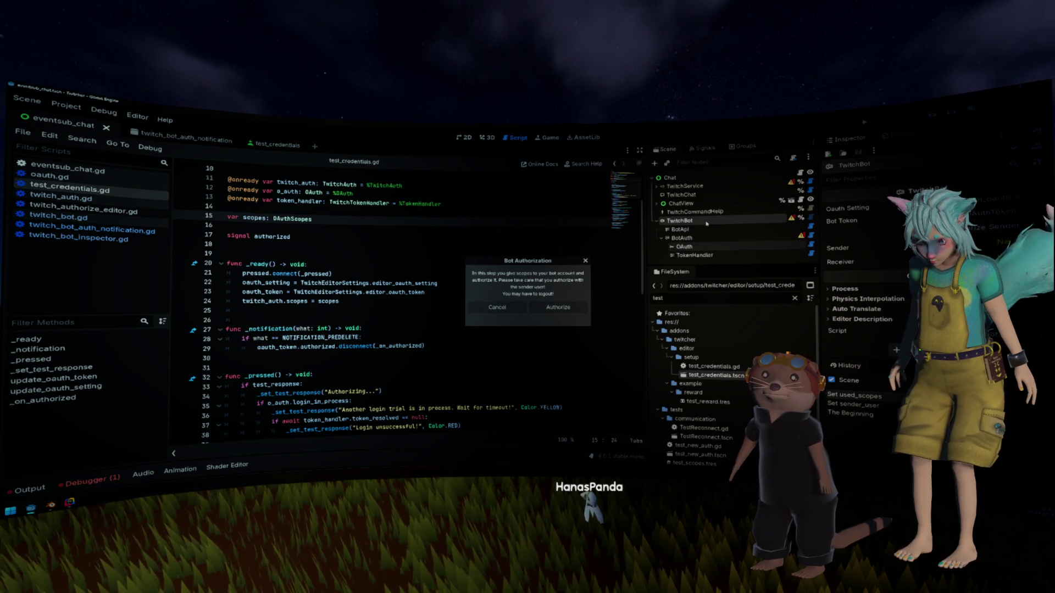
{"action": "left_click", "coordinate": [504, 308]}
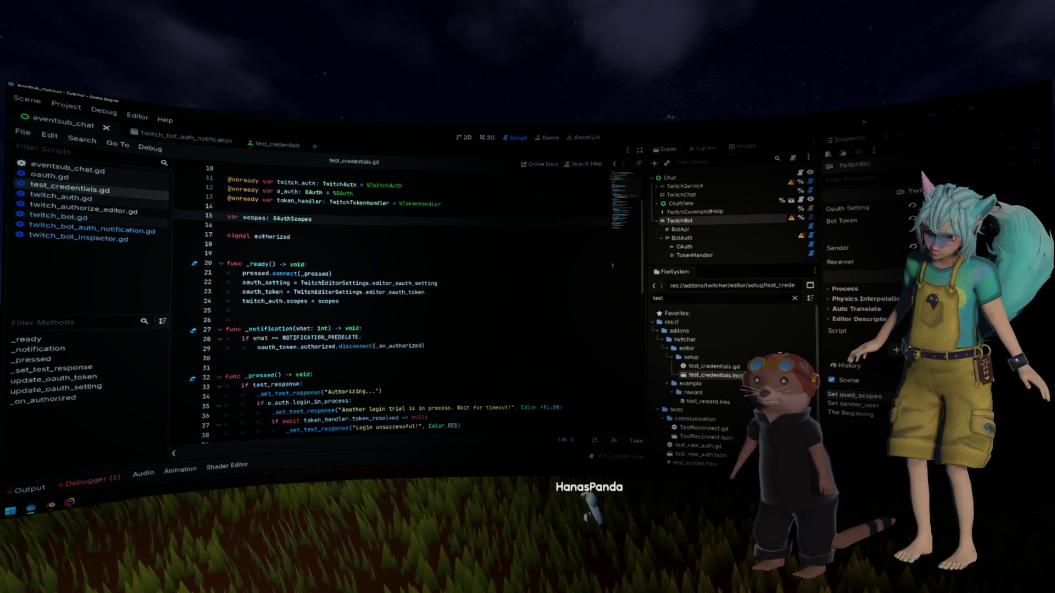
{"action": "left_click", "coordinate": [214, 140]}
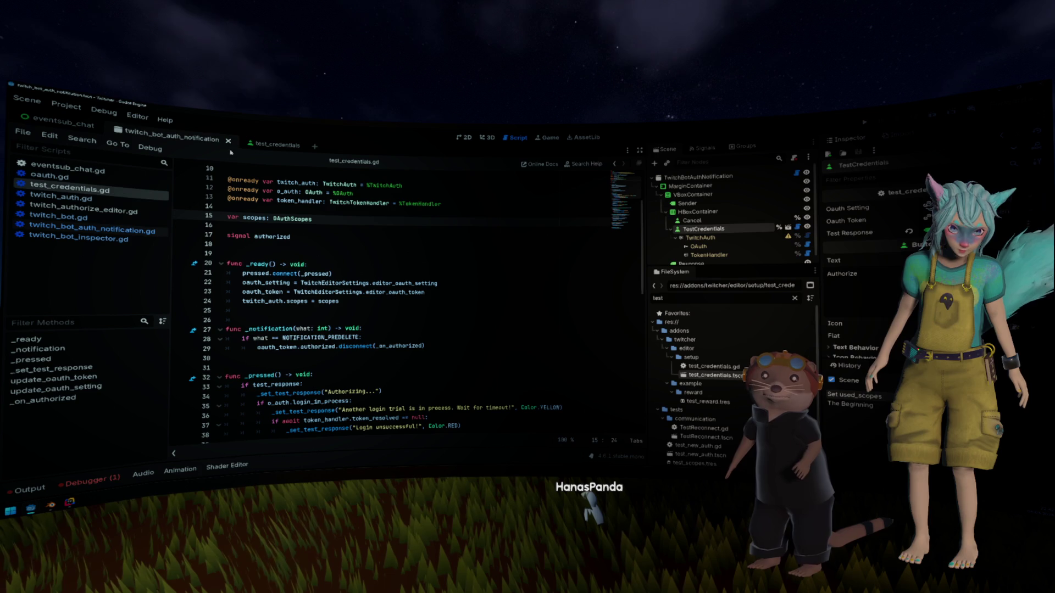
{"action": "left_click", "coordinate": [797, 173]}
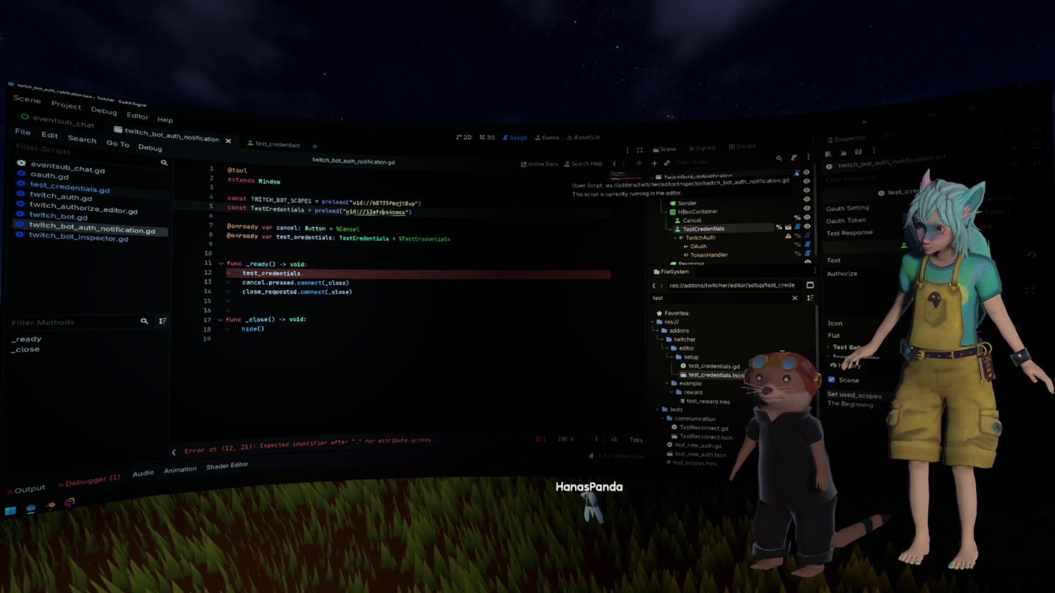
Step: Complete line 12 as 'test_credentials.scopes = TWITCH_BOT_SCOPES', save, and return to test_credentials
{"action": "left_click", "coordinate": [413, 266]}
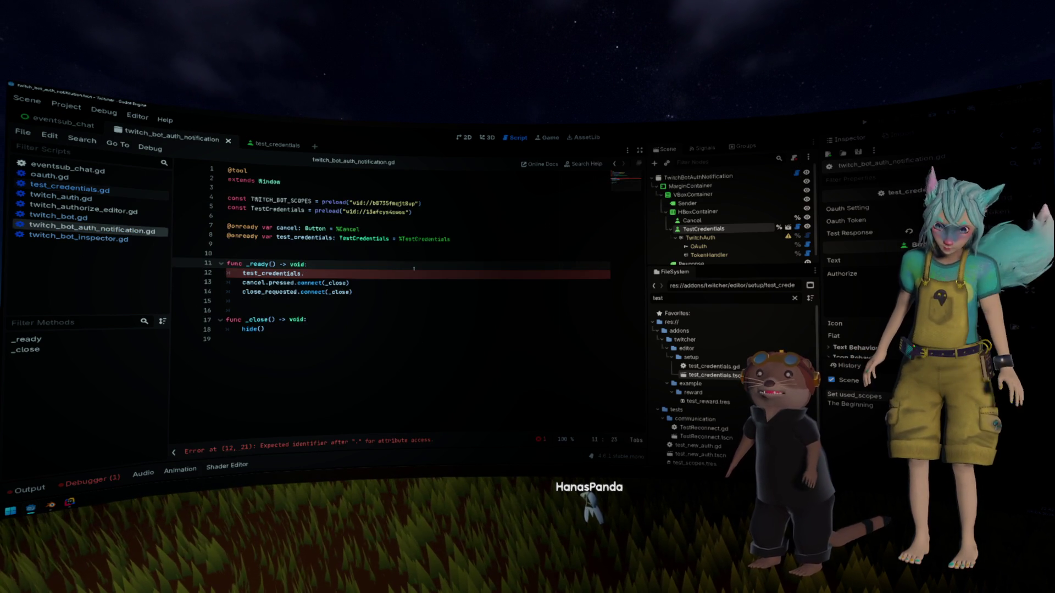
{"action": "type", "text": "scopes"}
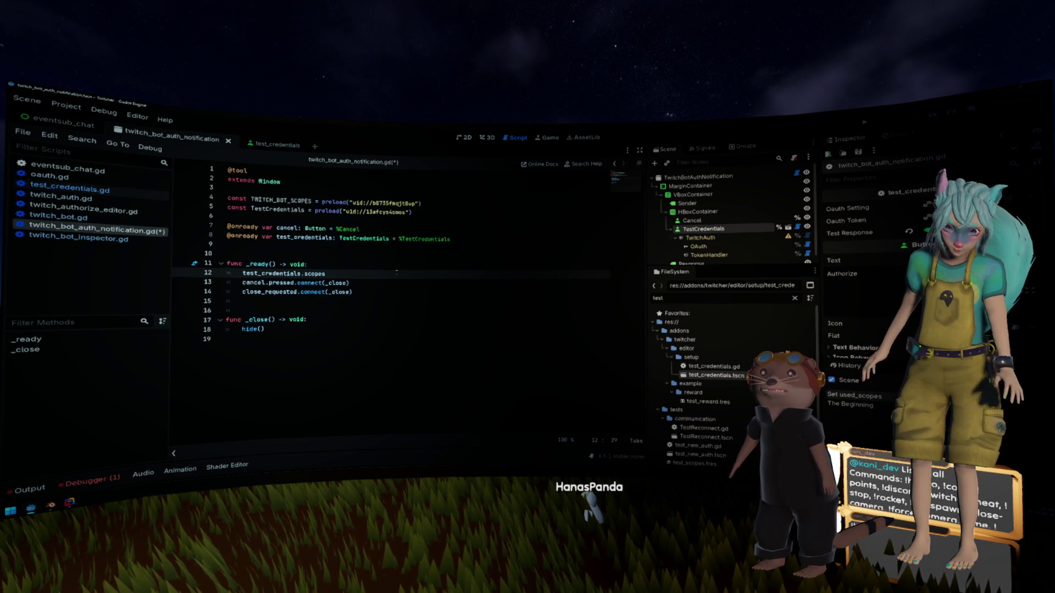
{"action": "type", "text": "="}
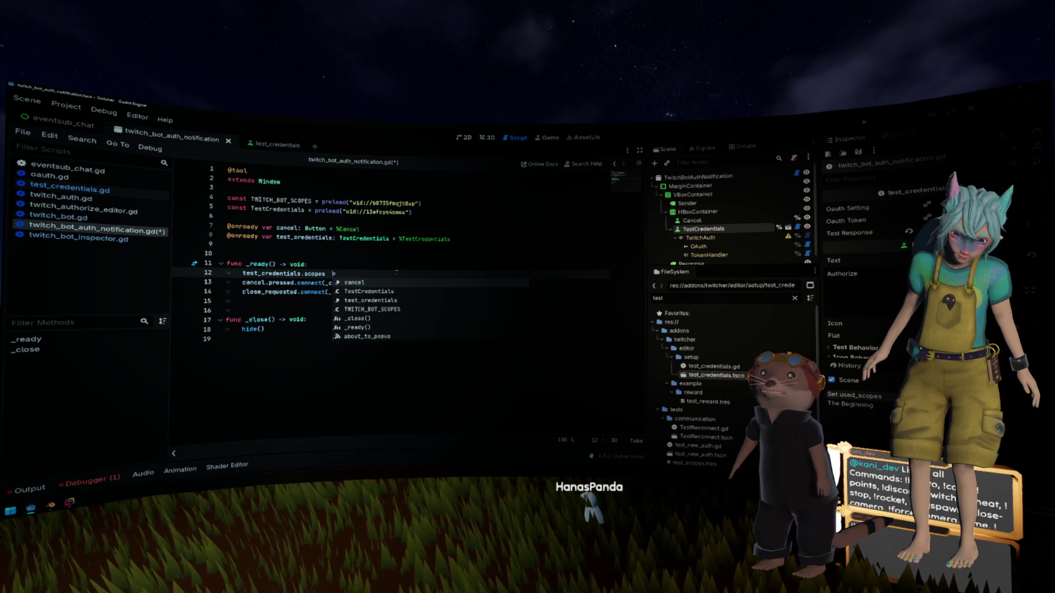
{"action": "key", "text": "Escape"}
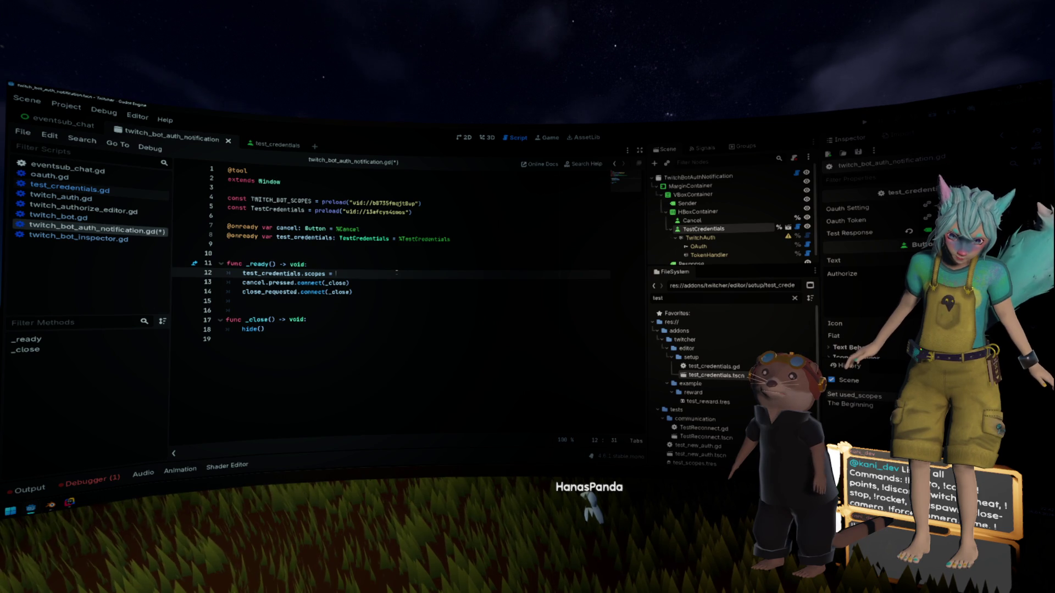
{"action": "type", "text": "["}
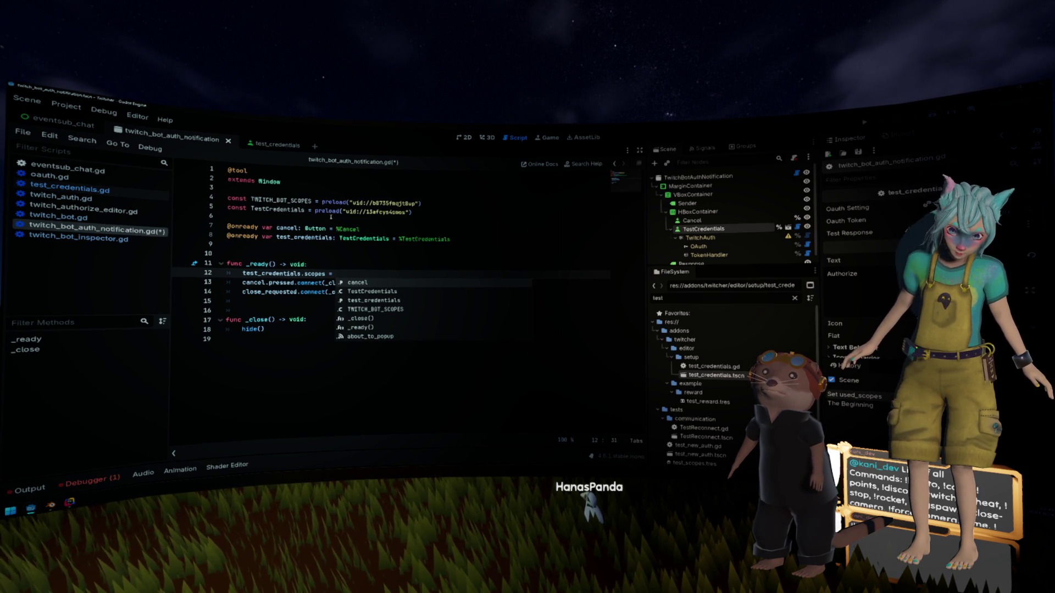
{"action": "type", "text": "TWITCH_BOT_SCOPES"}
{"action": "left_click", "coordinate": [354, 265]}
{"action": "key", "text": "ctrl+s"}
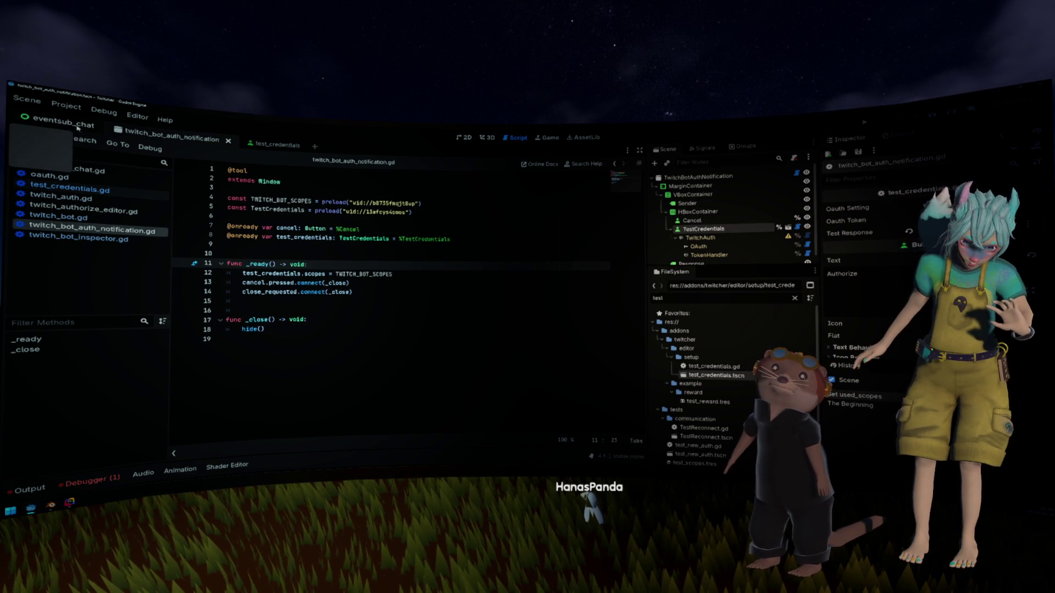
{"action": "left_click", "coordinate": [267, 144]}
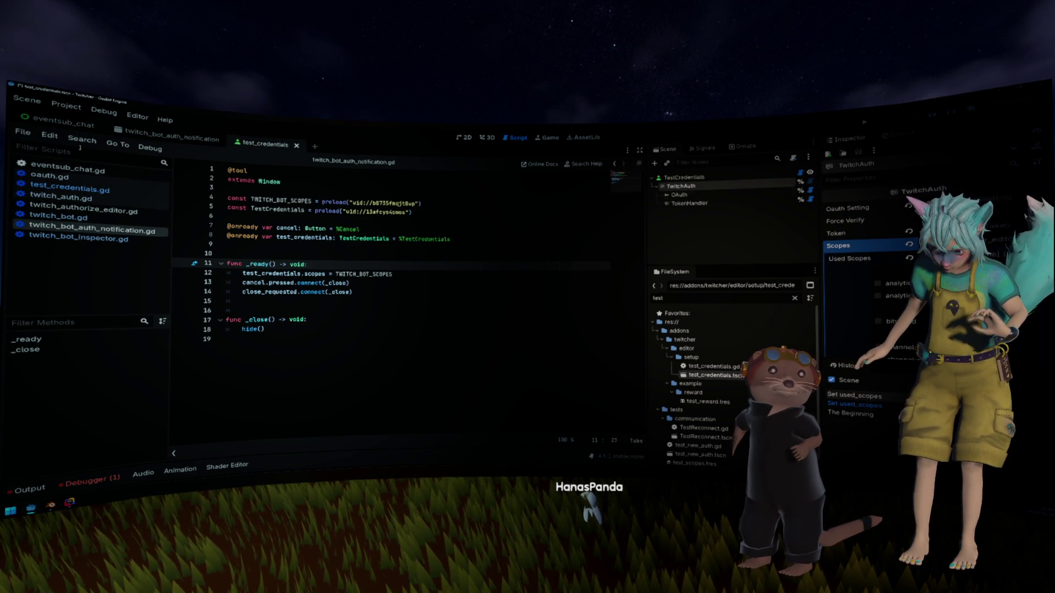
Step: Try Authorize on eventsub_chat's TwitchBot, which reports a login already in process, and close it
{"action": "left_click", "coordinate": [61, 122]}
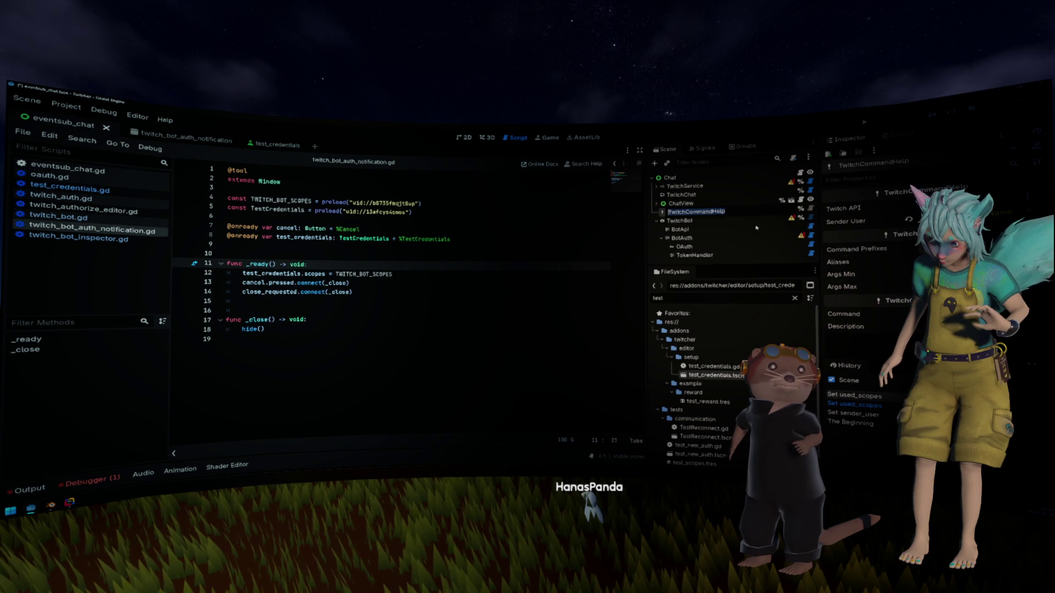
{"action": "left_click", "coordinate": [709, 220]}
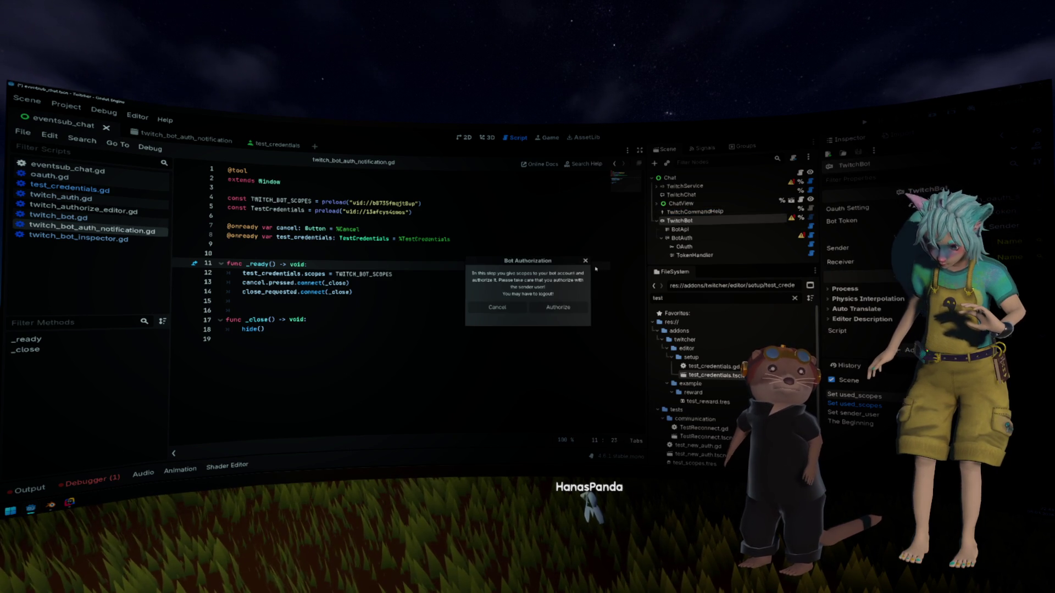
{"action": "left_click", "coordinate": [586, 260]}
{"action": "left_click", "coordinate": [497, 307]}
{"action": "left_click", "coordinate": [558, 307]}
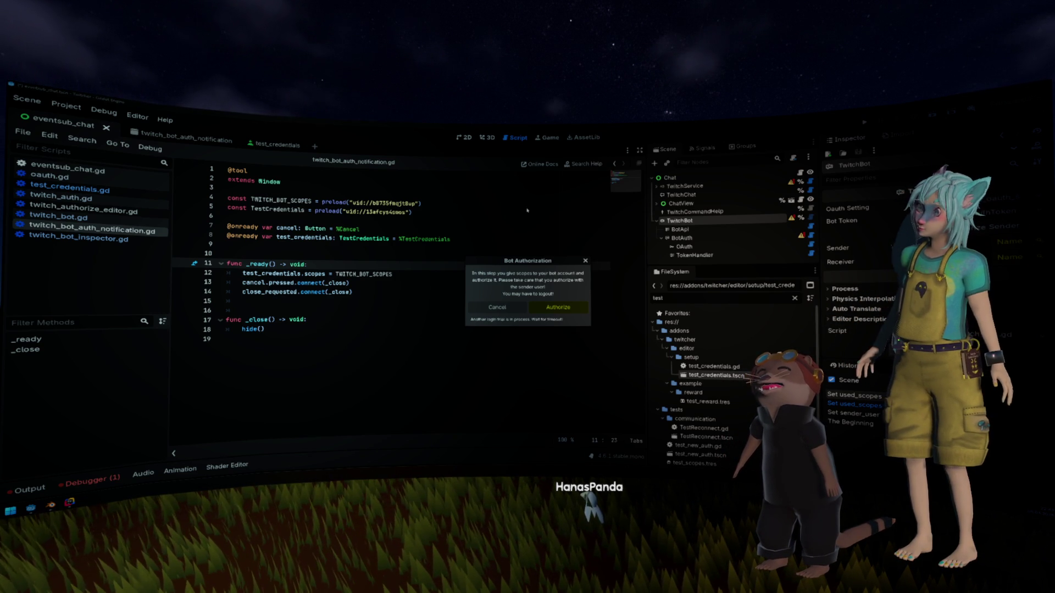
{"action": "left_click", "coordinate": [585, 260]}
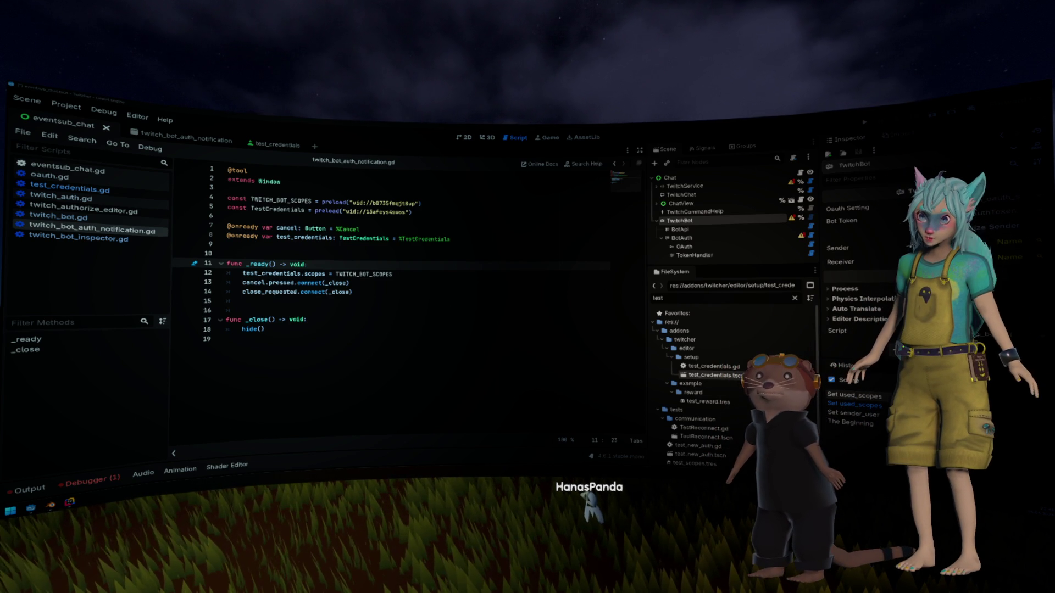
{"action": "left_click", "coordinate": [350, 291]}
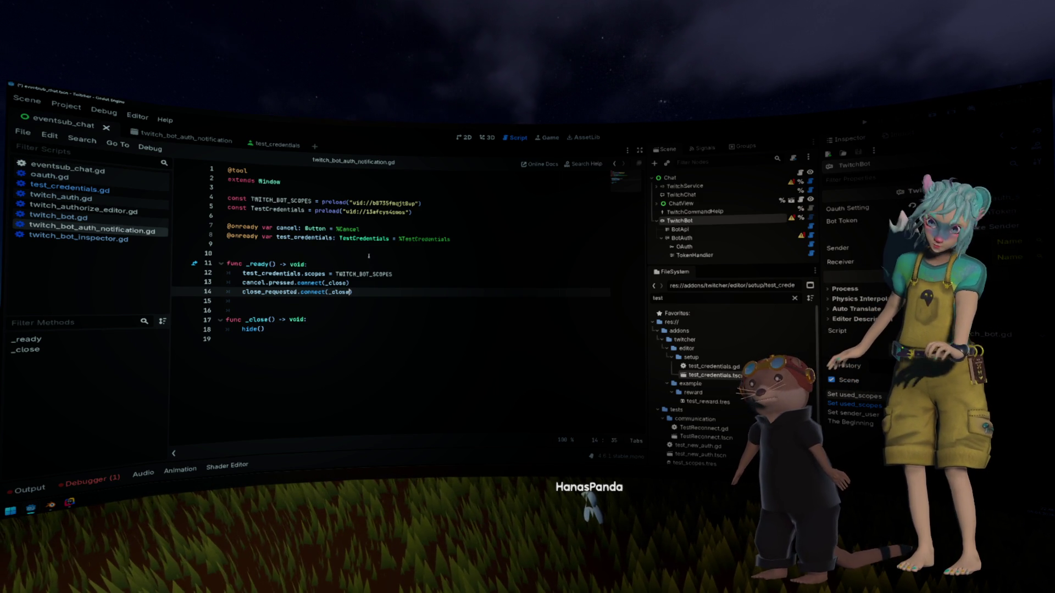
Step: Inspect the TWITCH_BOT_SCOPES resource's Used Scopes, then return to test_credentials.gd
{"action": "left_click", "coordinate": [369, 255]}
{"action": "left_click", "coordinate": [369, 269]}
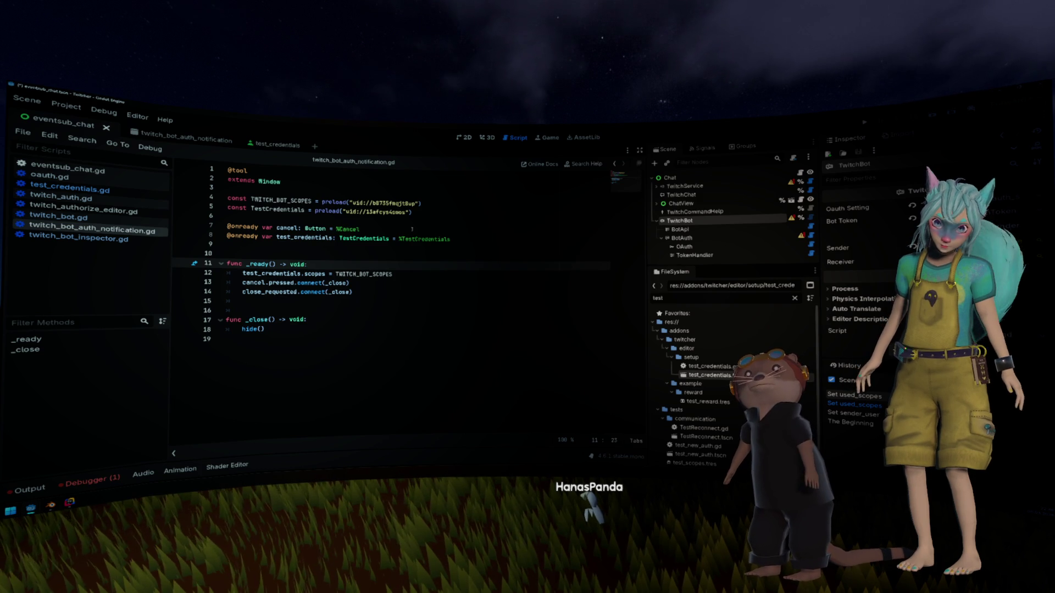
{"action": "left_click", "coordinate": [400, 203]}
{"action": "left_click", "coordinate": [399, 203], "text": "ctrl"}
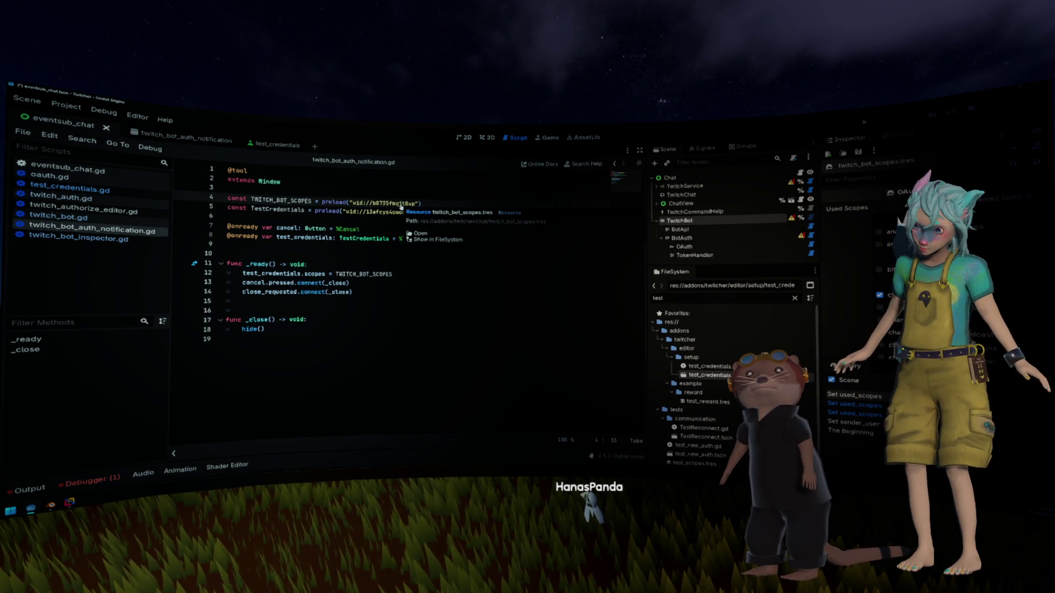
{"action": "left_click", "coordinate": [380, 264]}
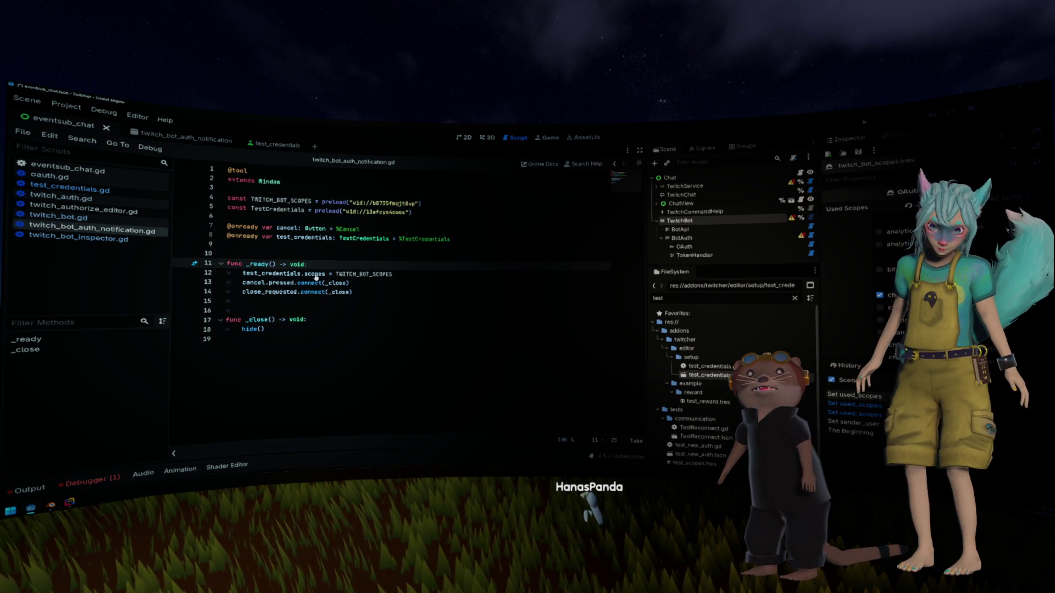
{"action": "left_click", "coordinate": [365, 238], "text": "ctrl"}
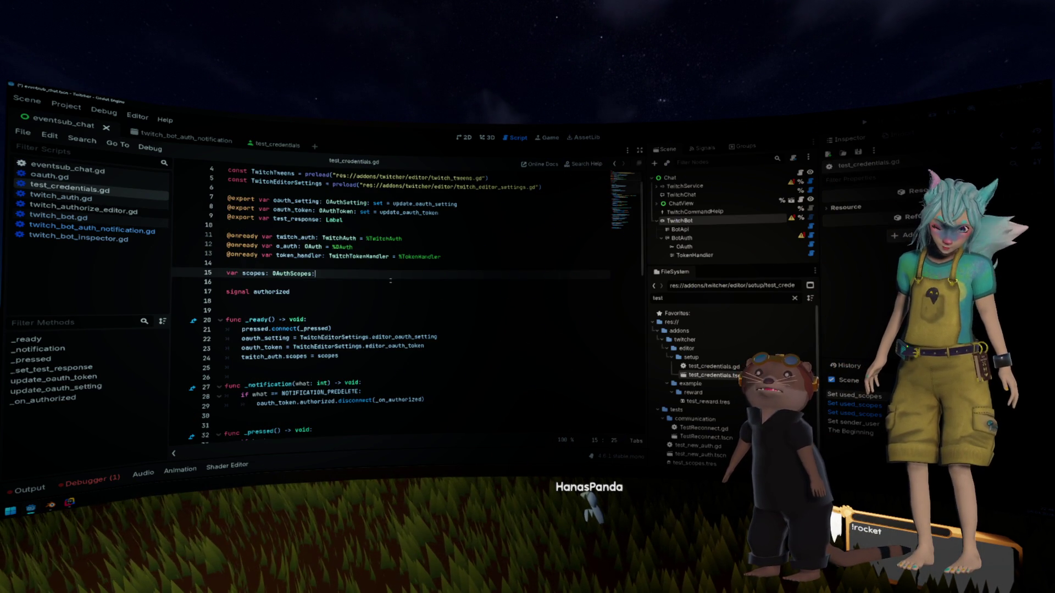
Step: Give the scopes variable a set(val) setter that assigns scopes = val
{"action": "type", "text": ":"}
{"action": "key", "text": "Return"}
{"action": "type", "text": "set"}
{"action": "type", "text": "(val"}
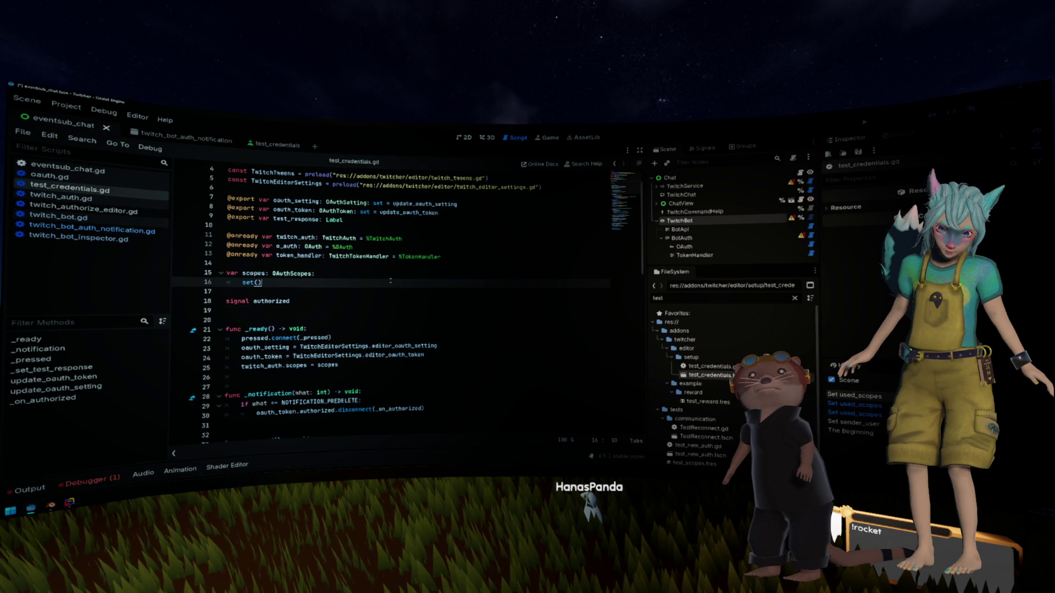
{"action": "type", "text": "):"}
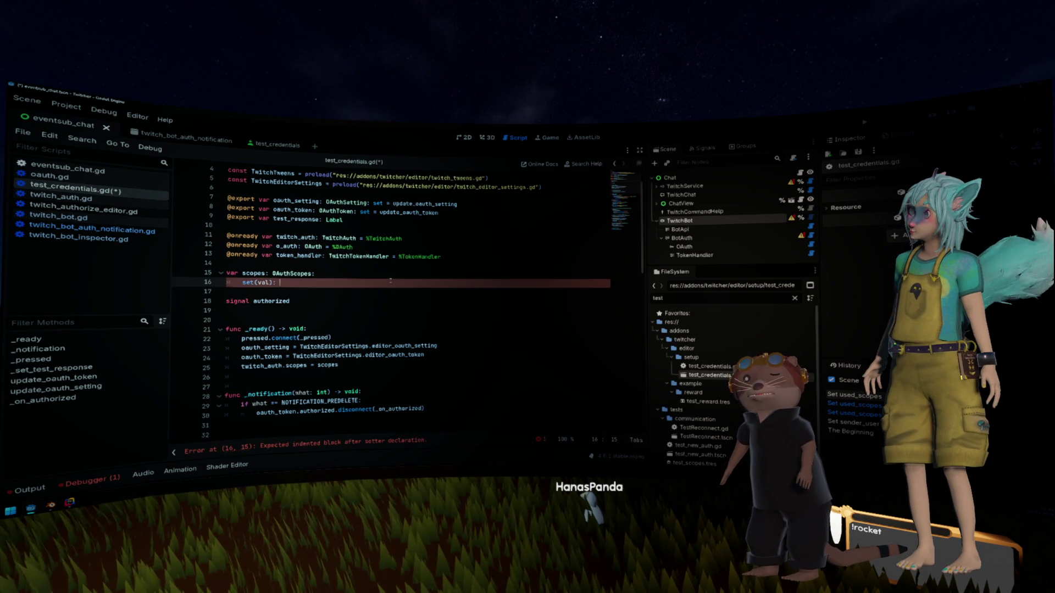
{"action": "key", "text": "Return"}
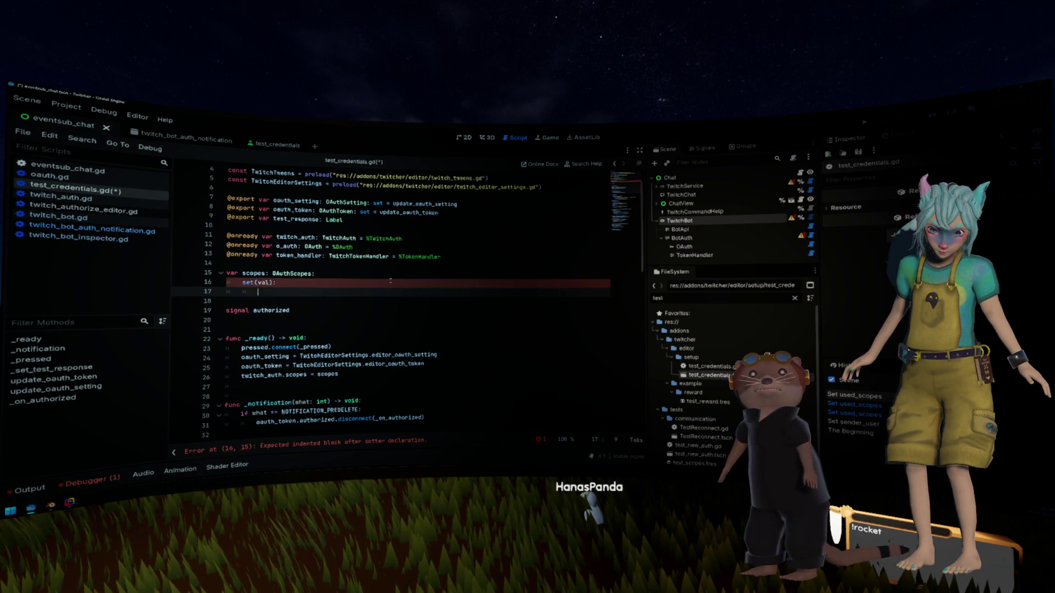
{"action": "type", "text": "scopes"}
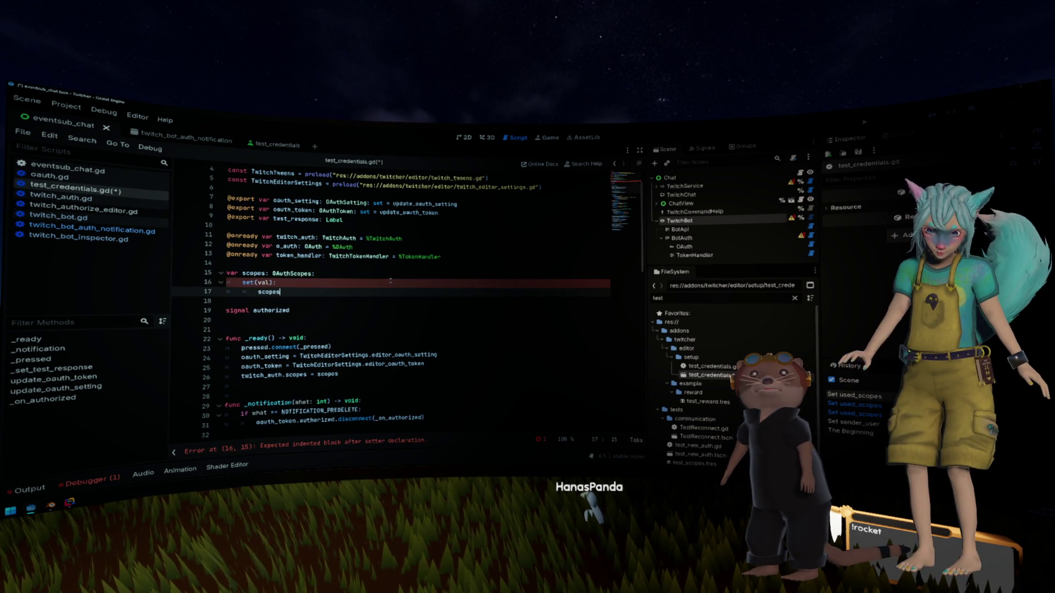
{"action": "key", "text": "Escape"}
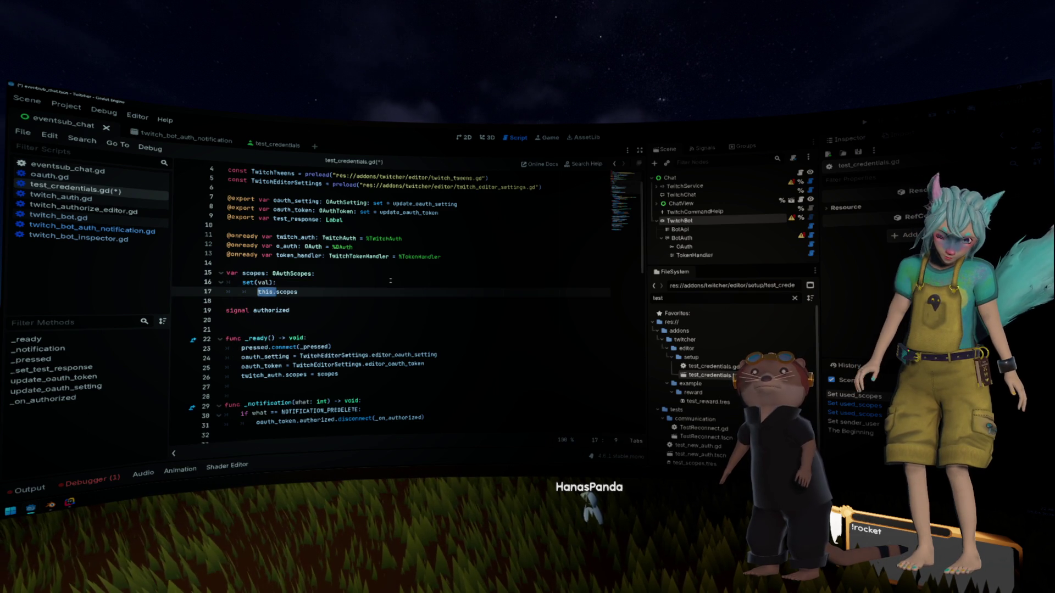
{"action": "key", "text": "End"}
{"action": "type", "text": "= val"}
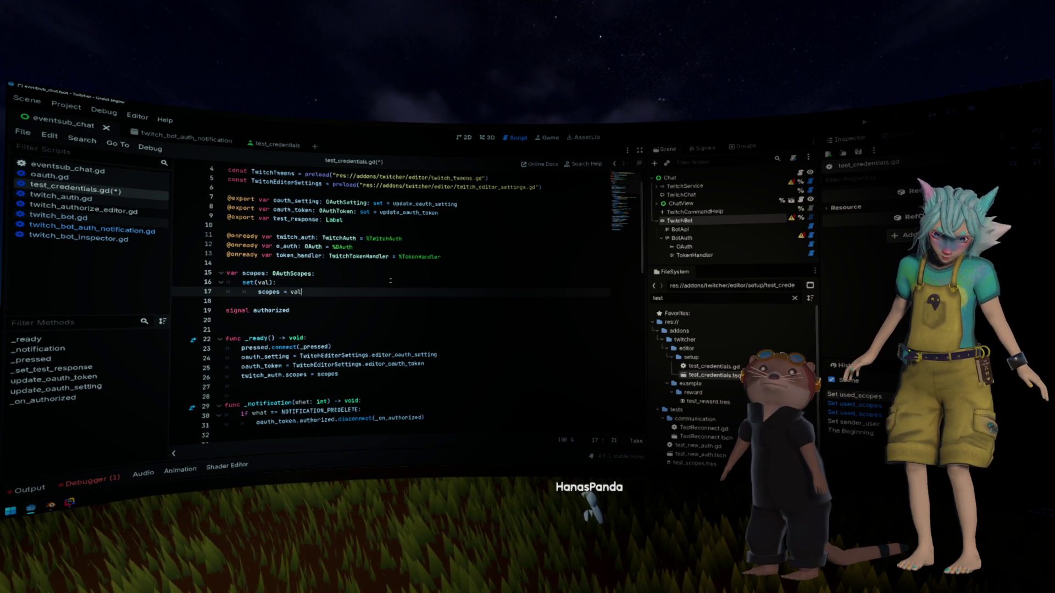
{"action": "key", "text": "Return"}
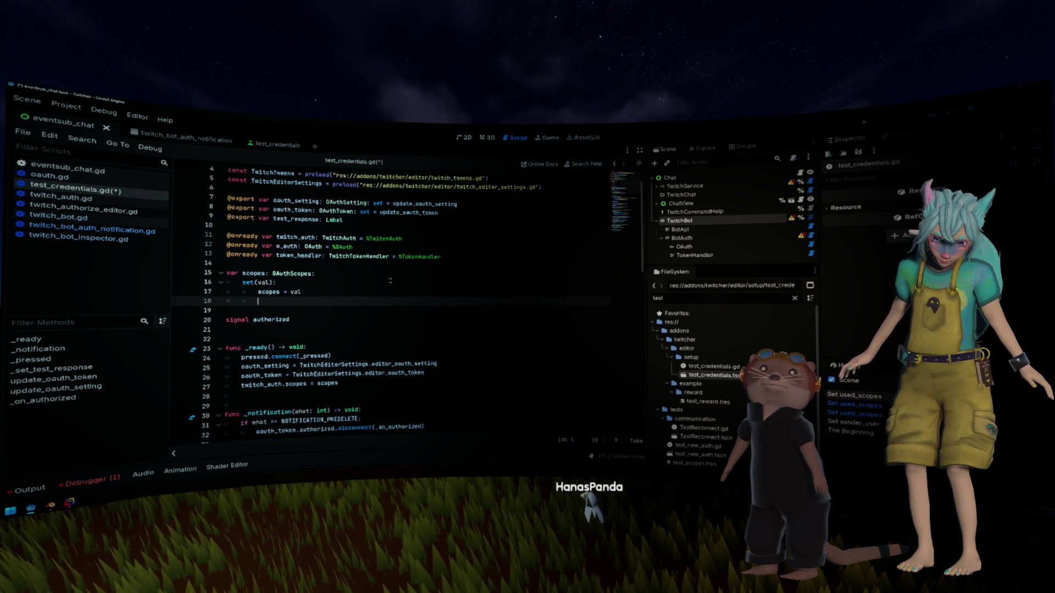
Step: Add 'if twitch_auth: twitch_auth.scopes = scopes' to the setter and save test_credentials.gd
{"action": "type", "text": "if tw"}
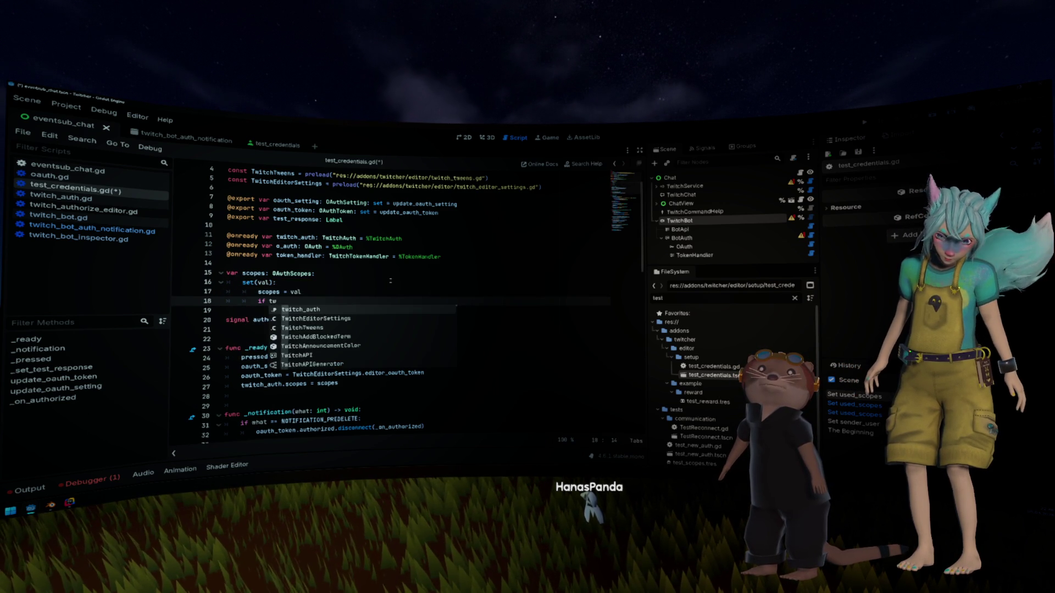
{"action": "key", "text": "Return"}
{"action": "type", "text": ": "}
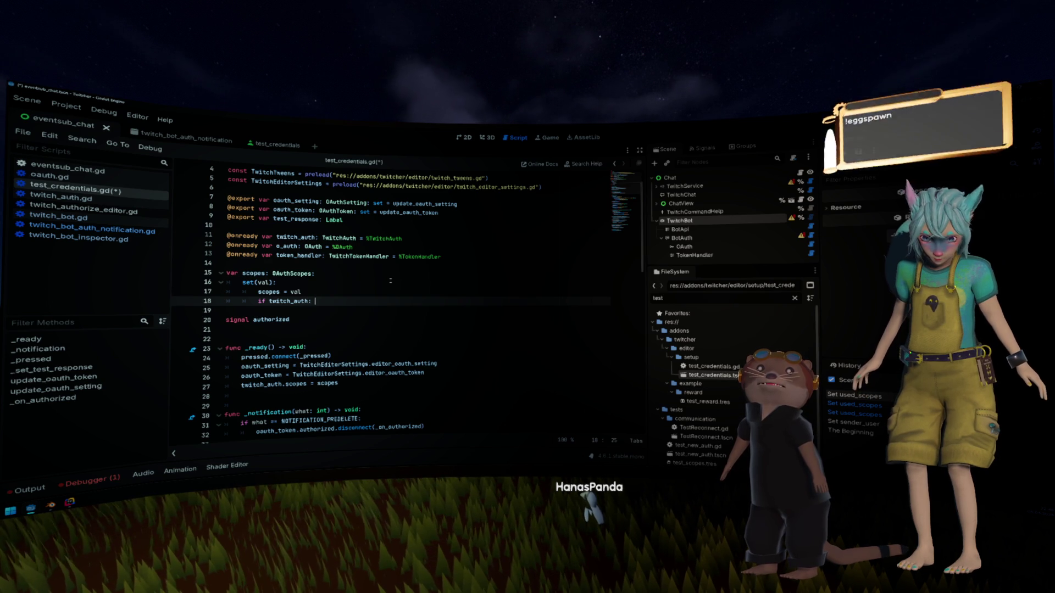
{"action": "type", "text": "twitch_auth.scopes"}
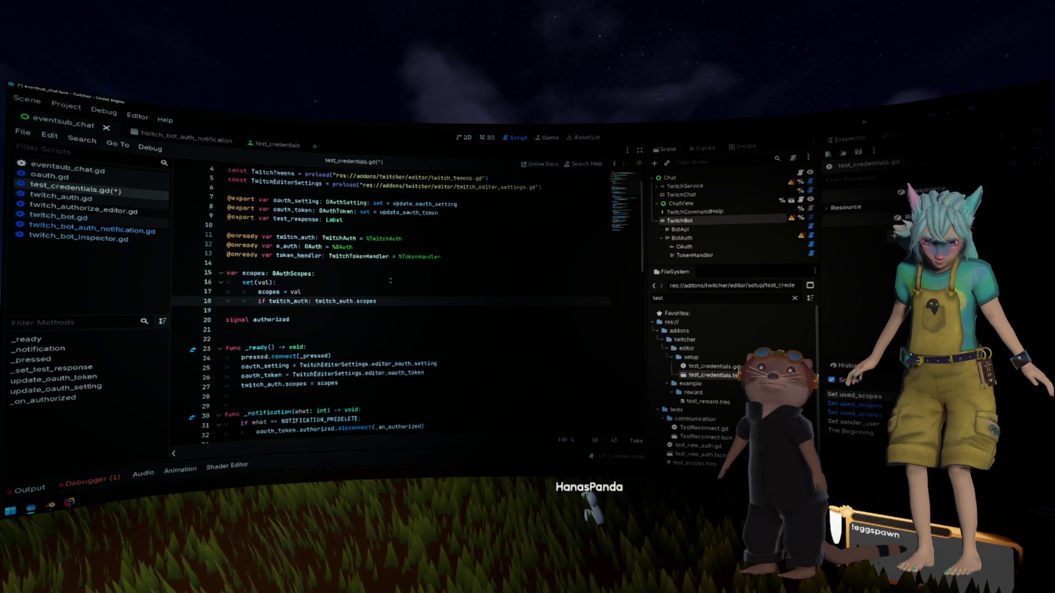
{"action": "key", "text": "Return"}
{"action": "type", "text": "= sco"}
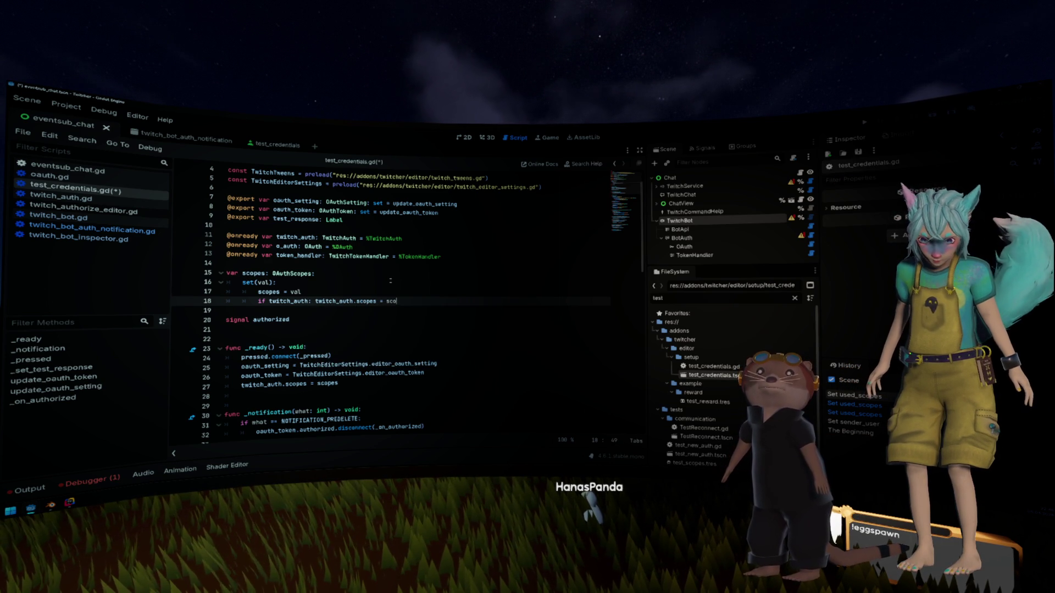
{"action": "key", "text": "Return"}
{"action": "key", "text": "Up"}
{"action": "key", "text": "ctrl+s"}
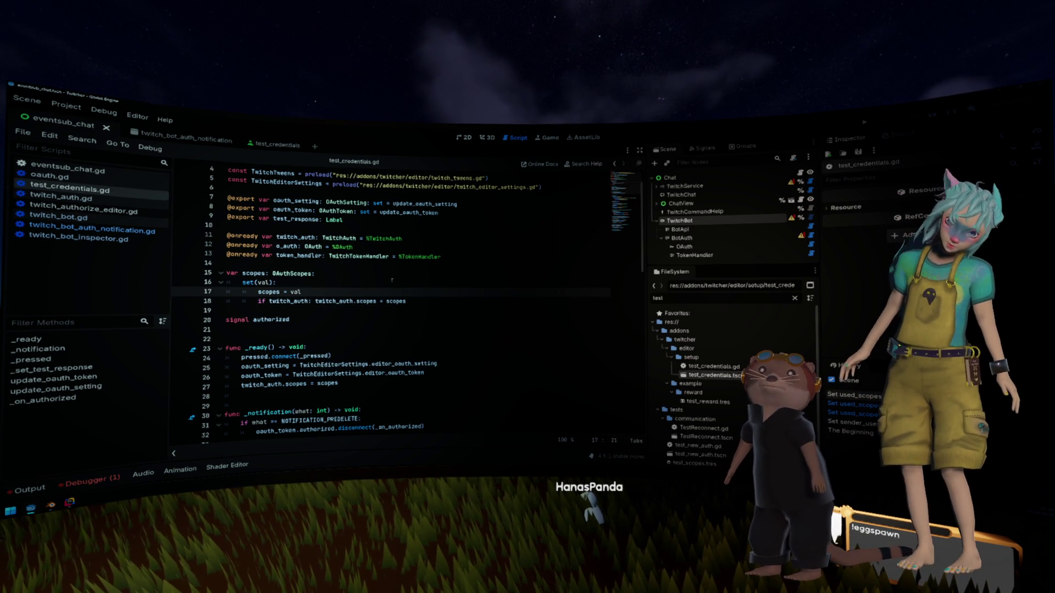
{"action": "left_click", "coordinate": [393, 278]}
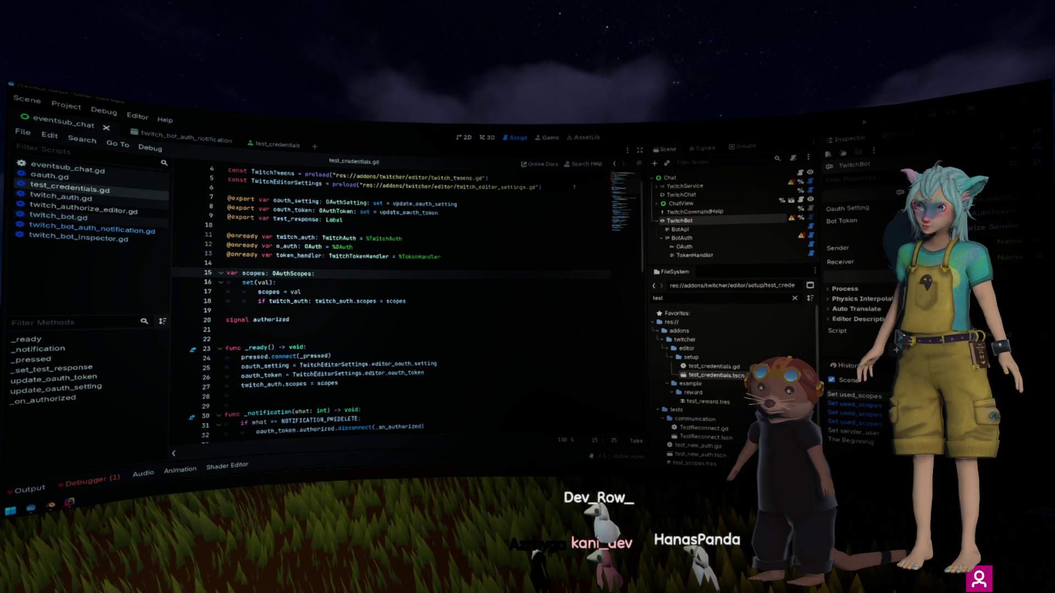
{"action": "left_click", "coordinate": [497, 254]}
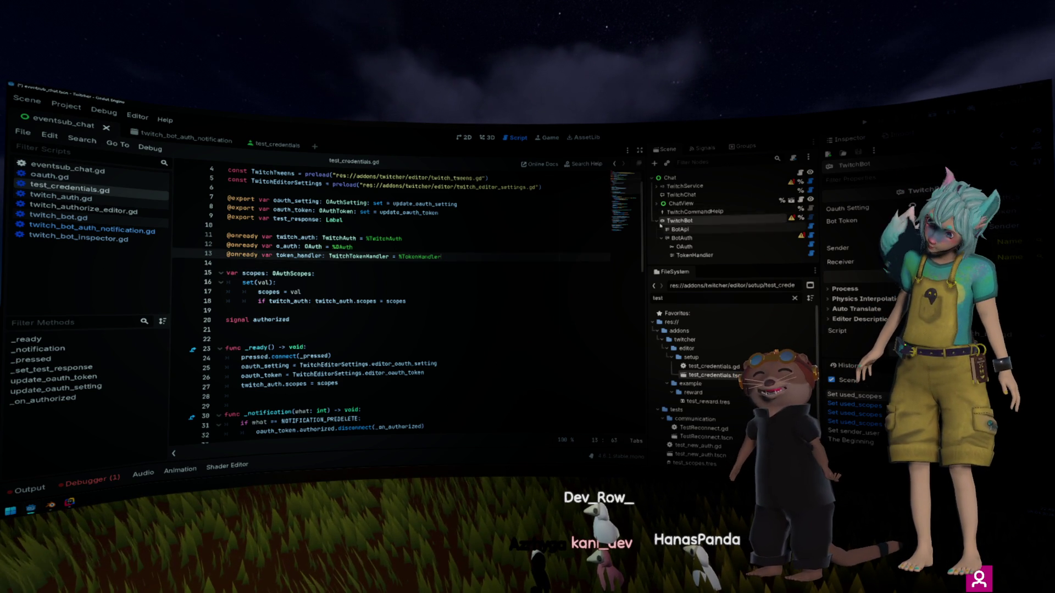
{"action": "left_click", "coordinate": [873, 221]}
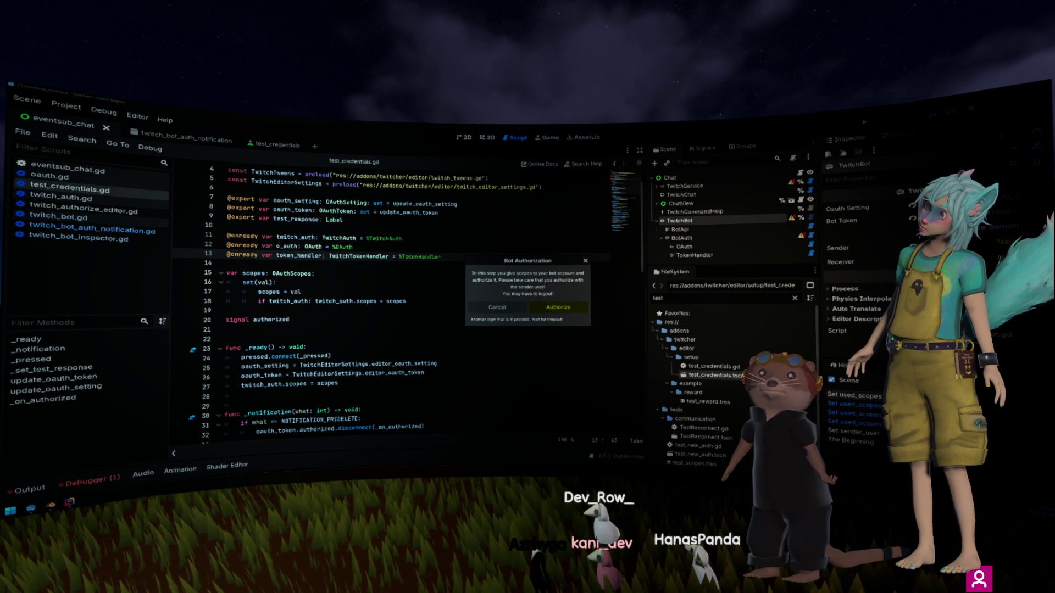
Step: Dismiss the Bot Authorization prompt, then switch to the twitcher project in Rider
{"action": "left_click", "coordinate": [498, 307]}
{"action": "left_click", "coordinate": [504, 290]}
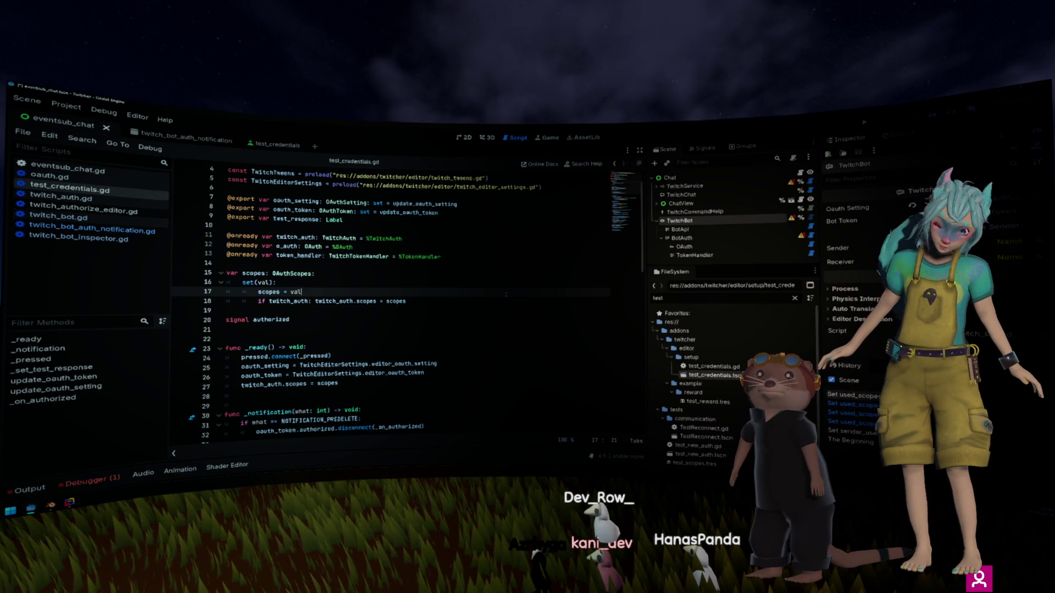
{"action": "left_click", "coordinate": [446, 336]}
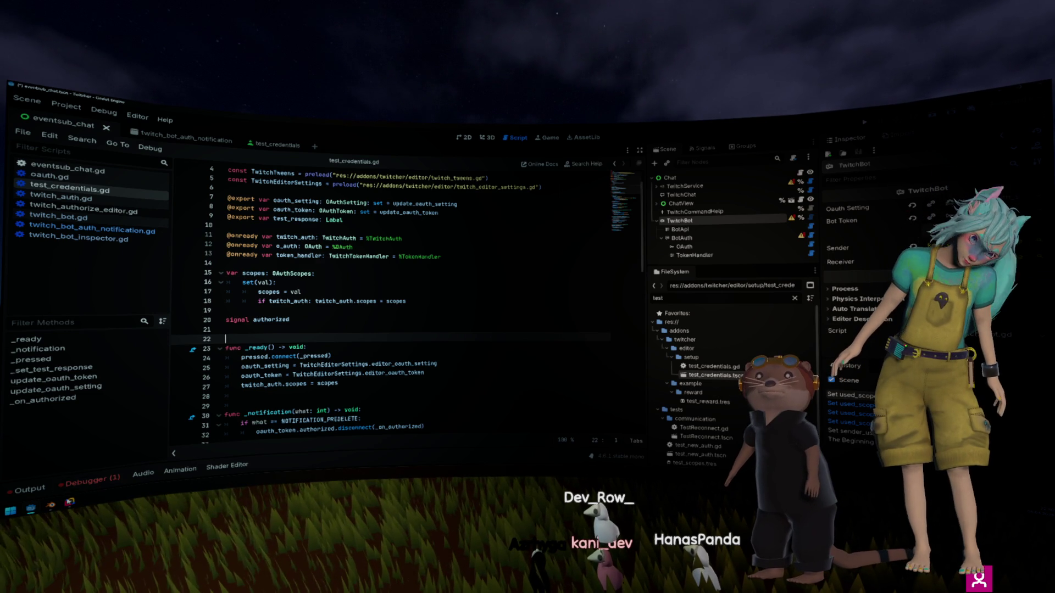
{"action": "key", "text": "alt+Tab"}
{"action": "left_click", "coordinate": [492, 328]}
Step: Narrow the Files panel, review the 8 changed files for commit 'EventsubGenerator', and return to Godot
{"action": "left_click_drag", "start_coordinate": [336, 266], "coordinate": [198, 266]}
{"action": "left_click", "coordinate": [399, 265]}
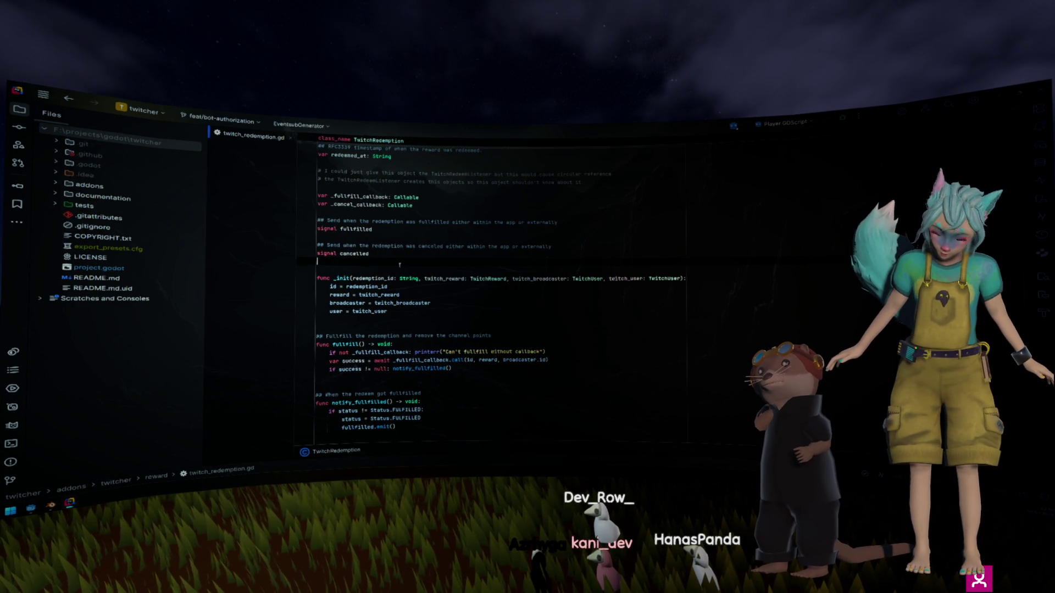
{"action": "key", "text": "ctrl+k"}
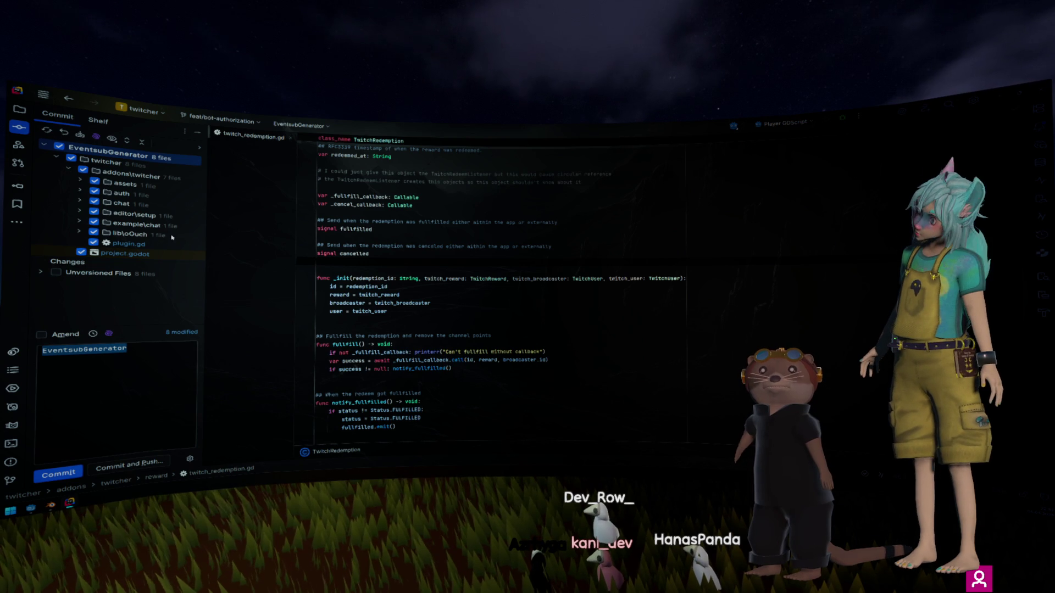
{"action": "left_click", "coordinate": [386, 271]}
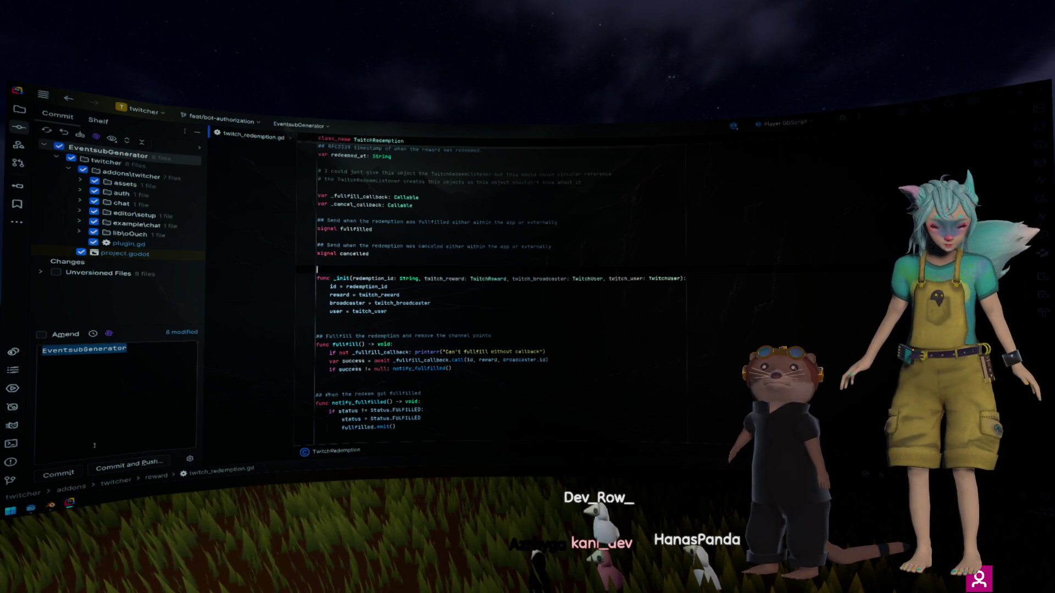
{"action": "mouse_move", "coordinate": [33, 508]}
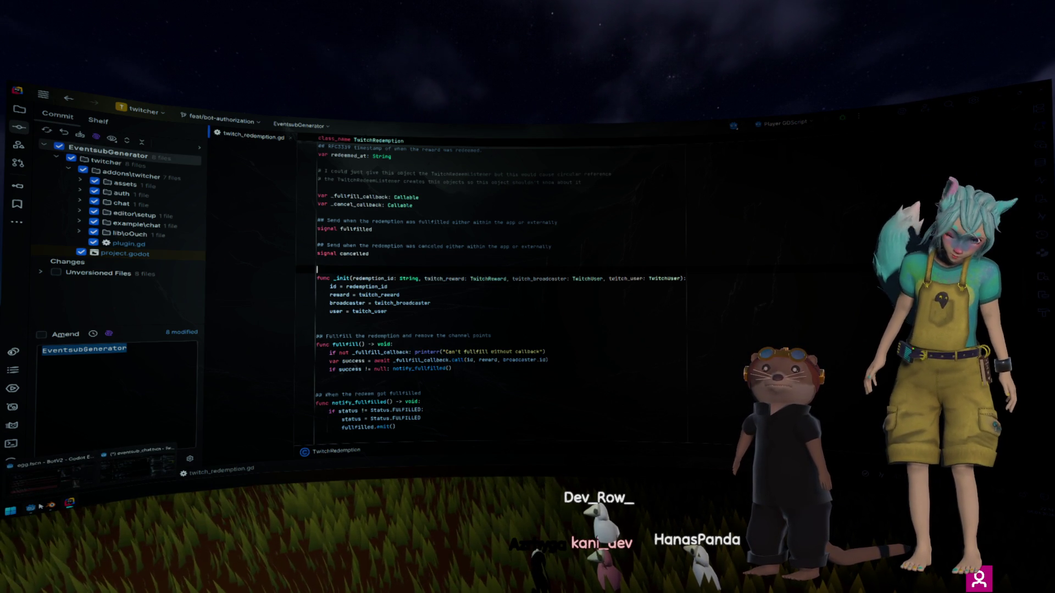
{"action": "left_click", "coordinate": [127, 462]}
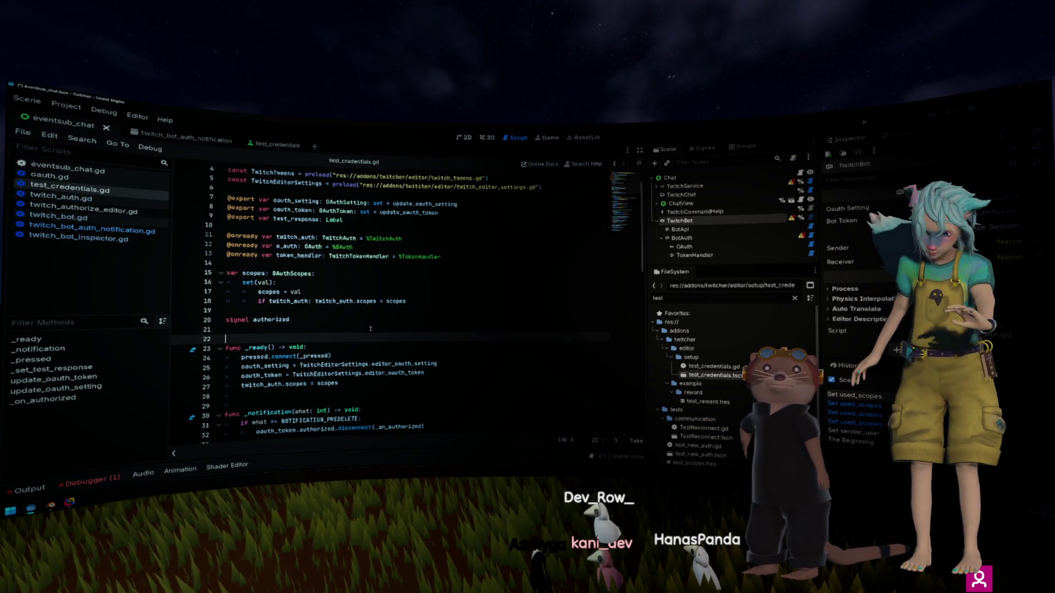
Step: Open the rocket.tscn scene through Quick Open
{"action": "left_click", "coordinate": [693, 296]}
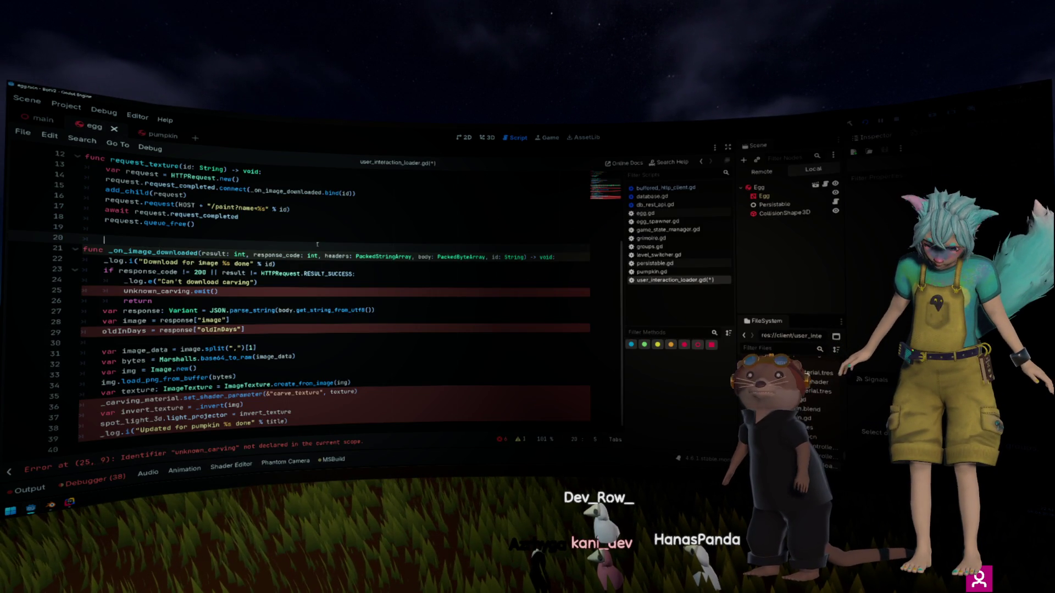
{"action": "key", "text": "ctrl+alt+o"}
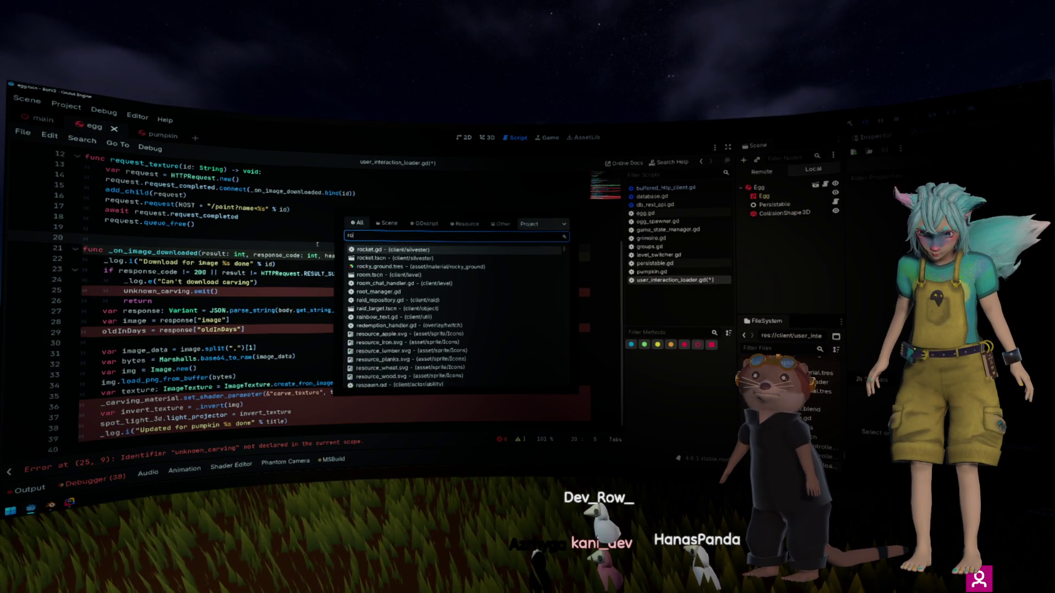
{"action": "type", "text": "rocket"}
{"action": "key", "text": "Return"}
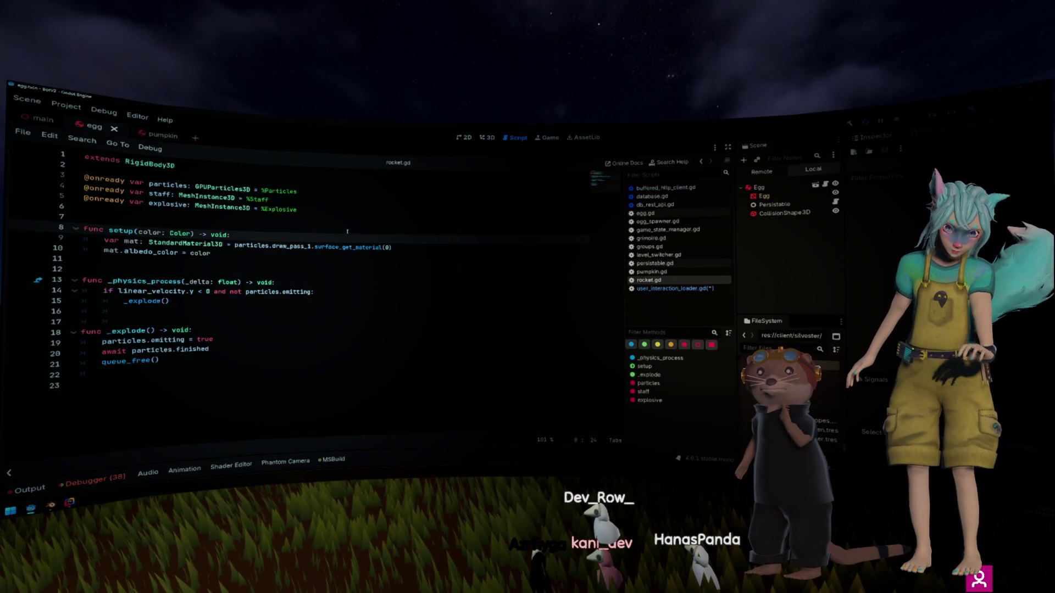
{"action": "key", "text": "ctrl+w"}
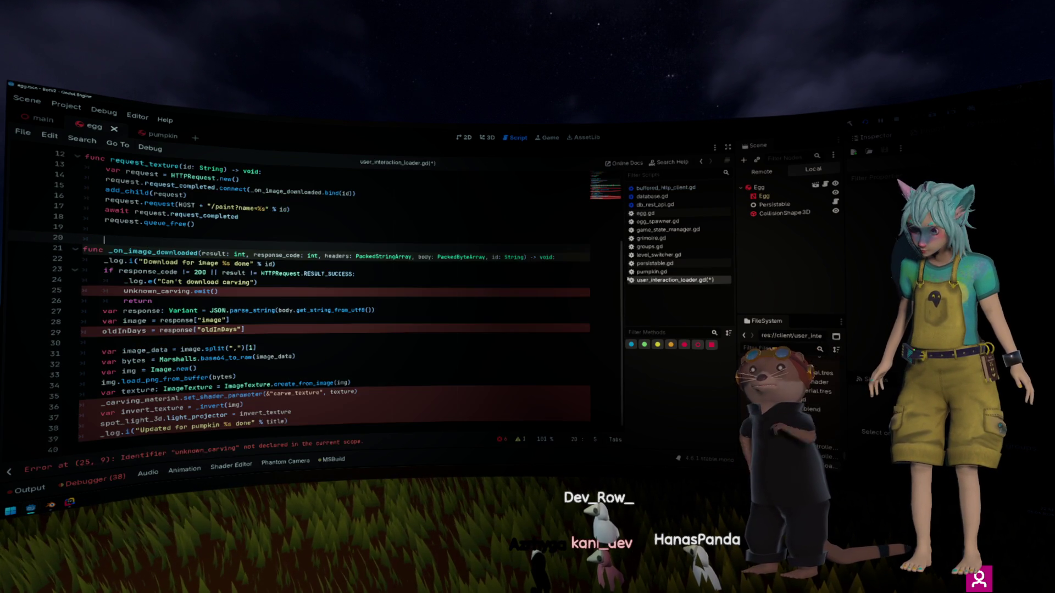
{"action": "key", "text": "ctrl+alt+o"}
{"action": "type", "text": "rocket"}
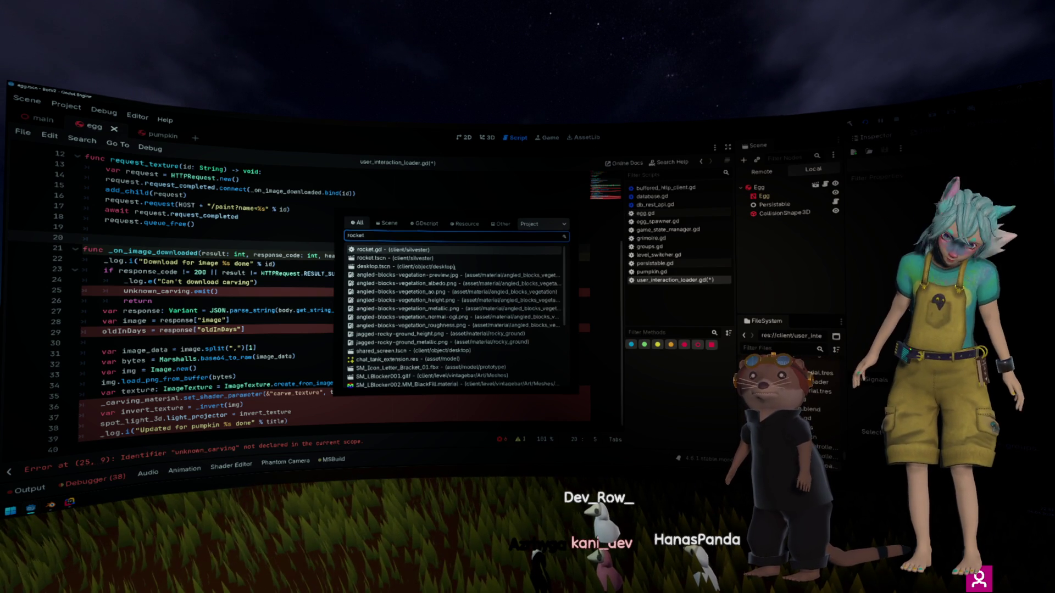
{"action": "key", "text": "Down"}
{"action": "key", "text": "Return"}
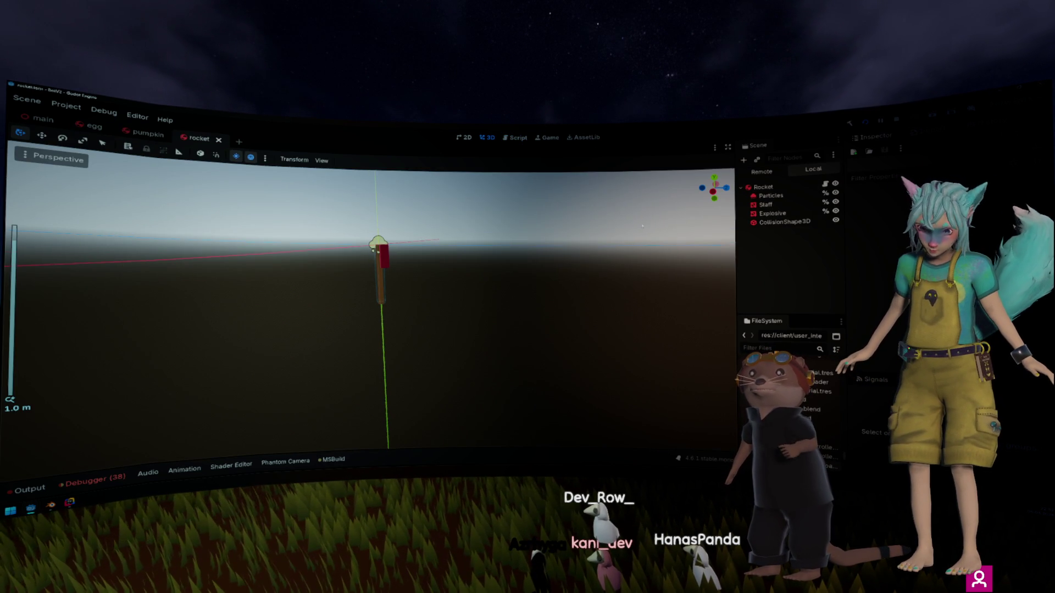
Step: Open the Rocket node's rocket.gd and start a project-wide search for its setup function
{"action": "left_click", "coordinate": [825, 184]}
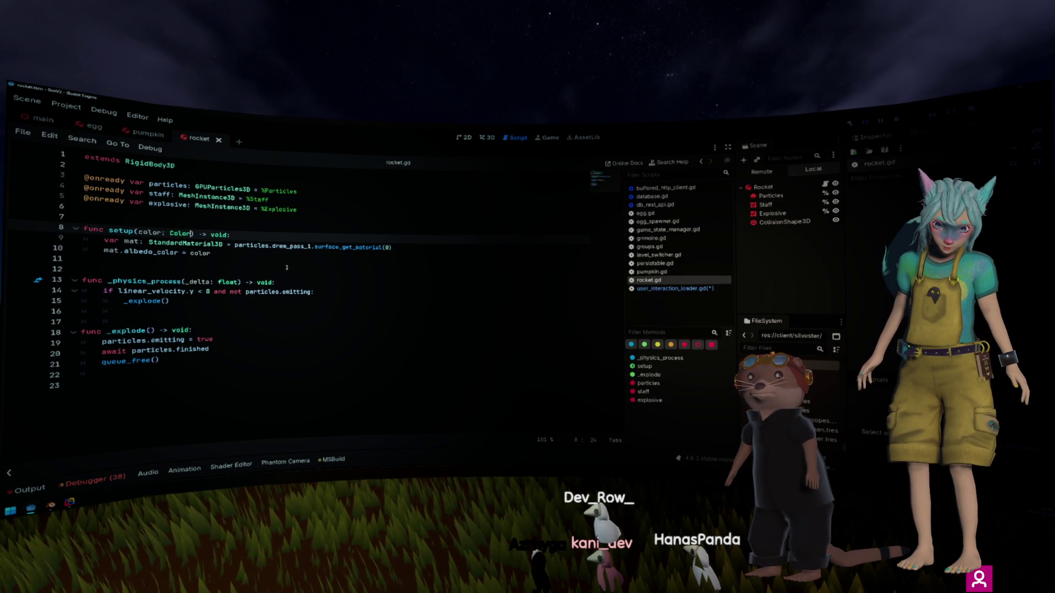
{"action": "double_click", "coordinate": [134, 230]}
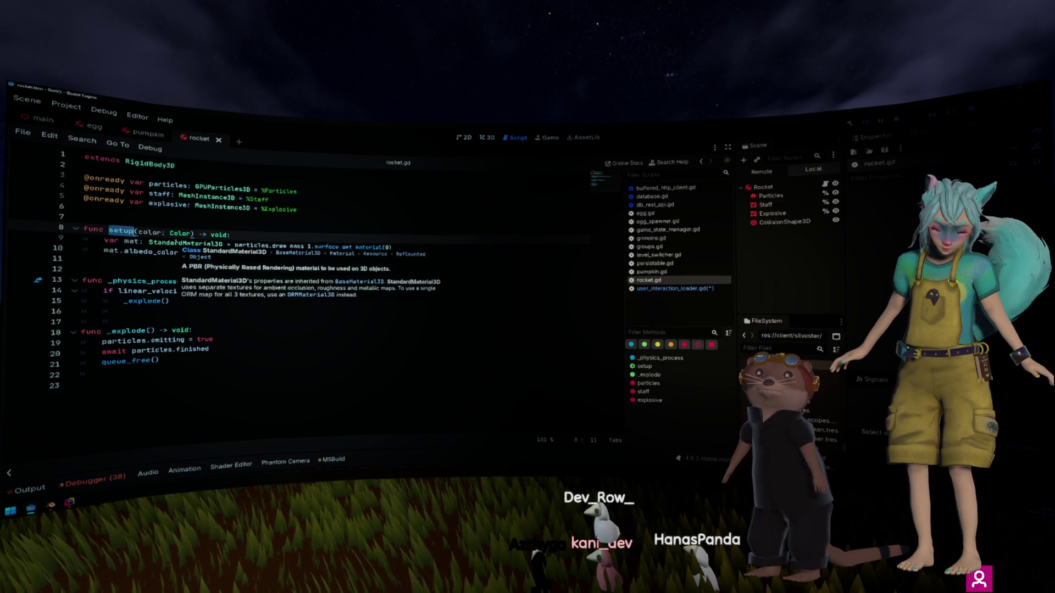
{"action": "key", "text": "ctrl+shift+f"}
Step: Search for rocket.setup and view its single call at silvester.gd line 59
{"action": "type", "text": "rocket.setup"}
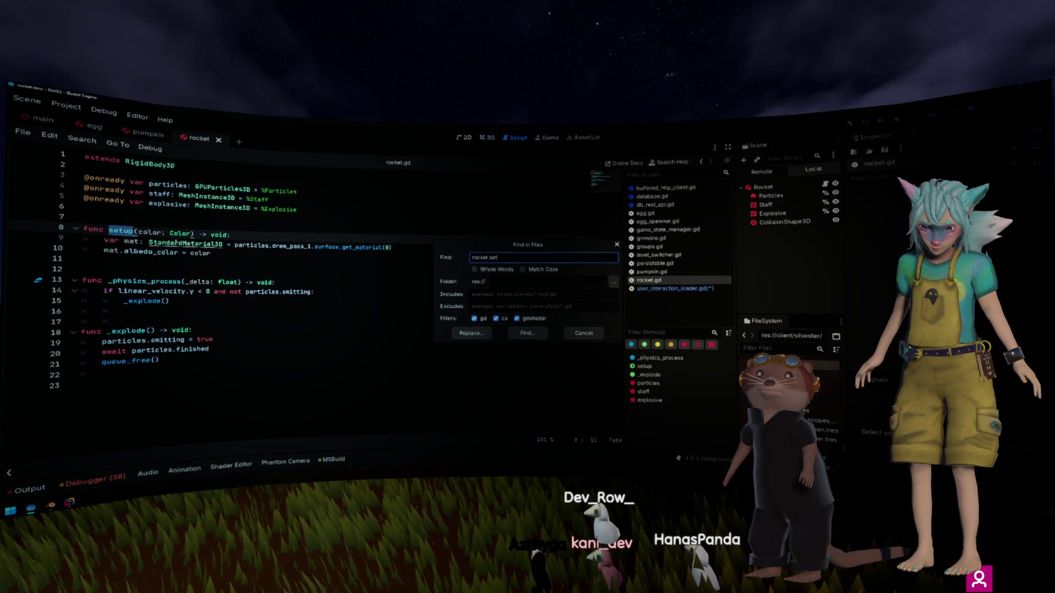
{"action": "key", "text": "Return"}
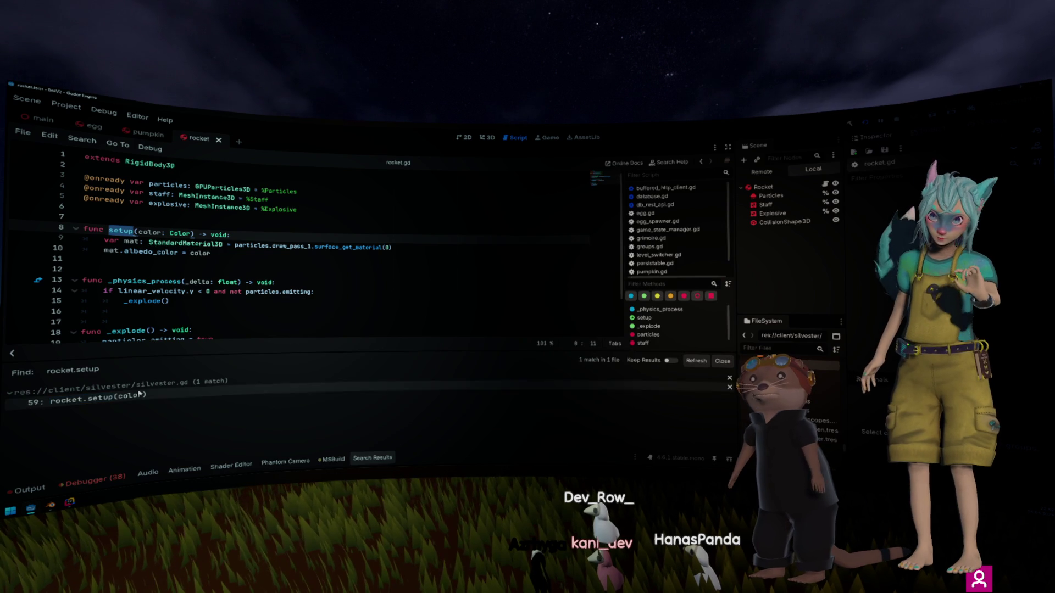
{"action": "left_click", "coordinate": [140, 394]}
{"action": "scroll", "coordinate": [243, 257], "scroll_direction": "up", "scroll_amount": 5}
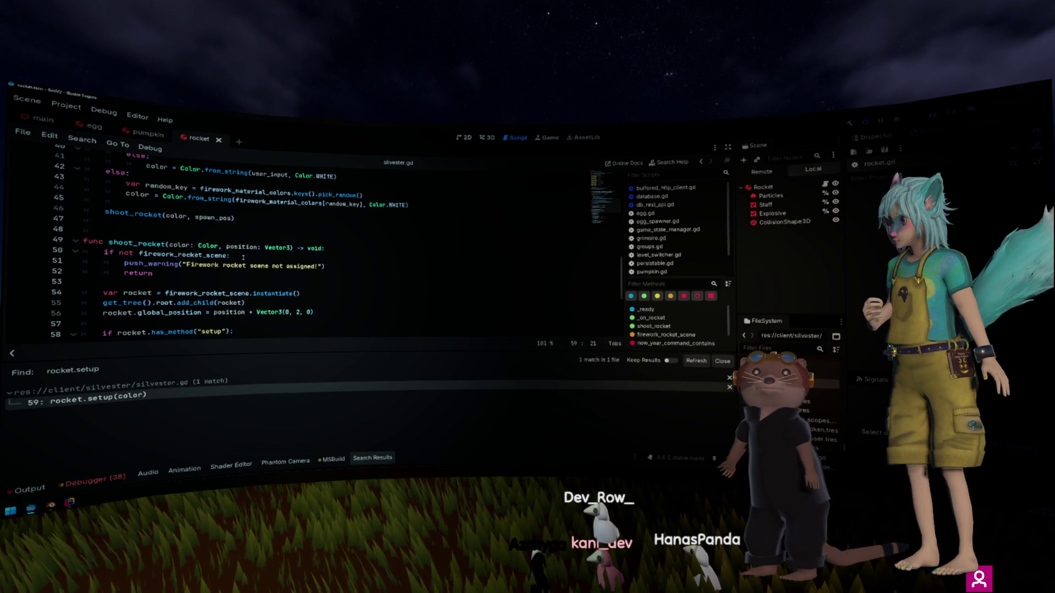
{"action": "scroll", "coordinate": [242, 257], "scroll_direction": "up", "scroll_amount": 12}
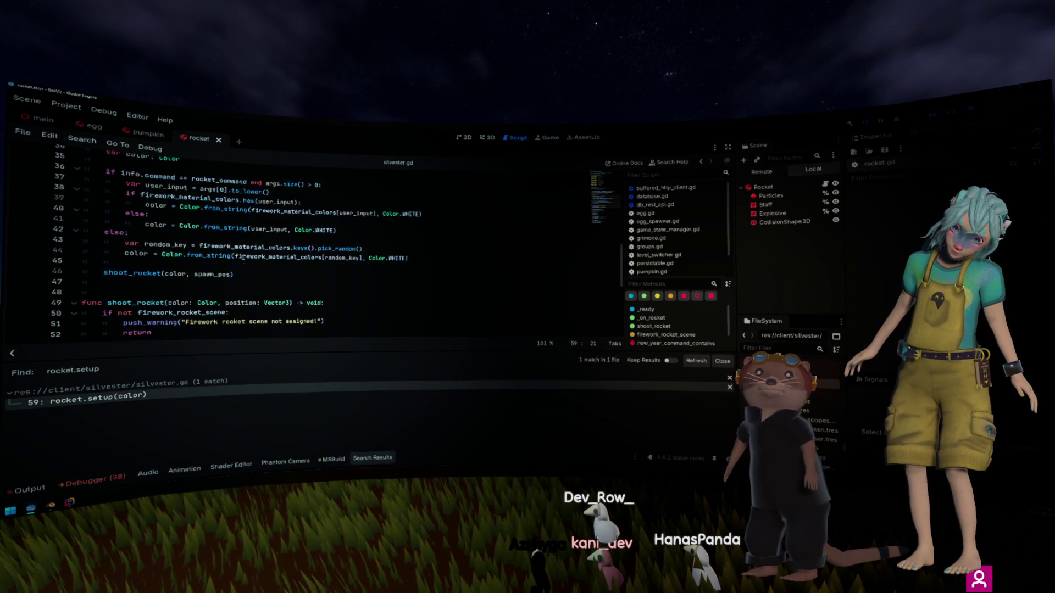
{"action": "scroll", "coordinate": [243, 257], "scroll_direction": "down", "scroll_amount": 1}
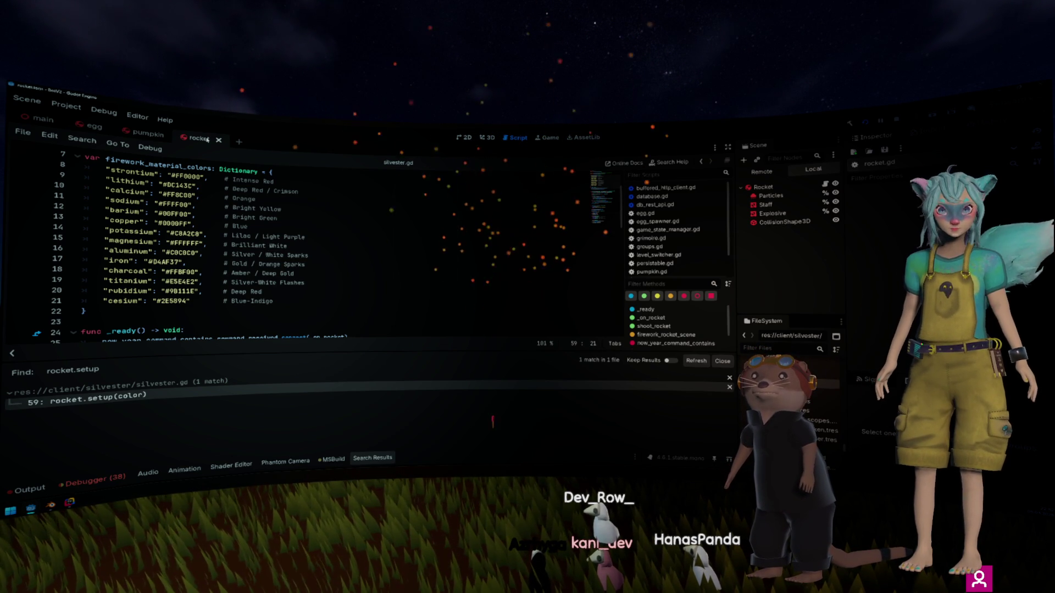
Step: Close the rocket scene and switch to Rider's pending changes
{"action": "middle_click", "coordinate": [207, 139]}
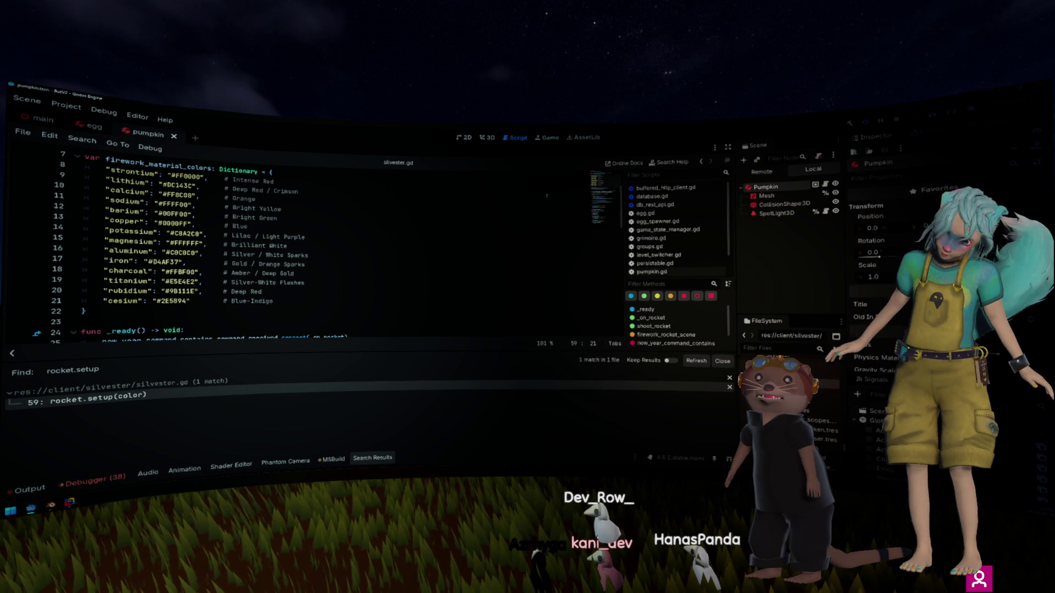
{"action": "scroll", "coordinate": [665, 262], "scroll_direction": "down", "scroll_amount": 1}
{"action": "left_click", "coordinate": [665, 262]}
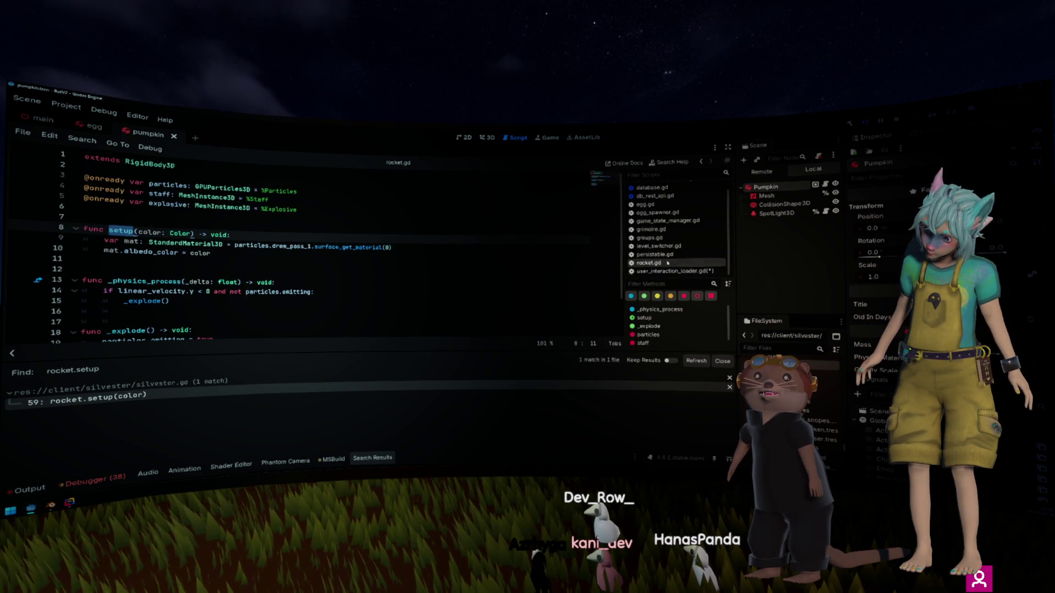
{"action": "left_click", "coordinate": [670, 271]}
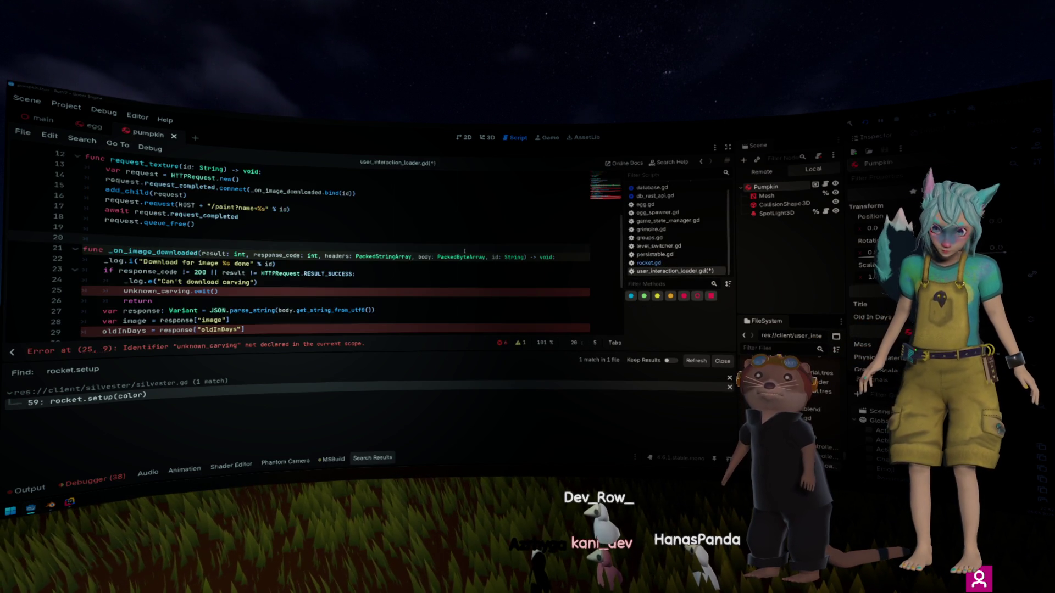
{"action": "key", "text": "alt+Tab"}
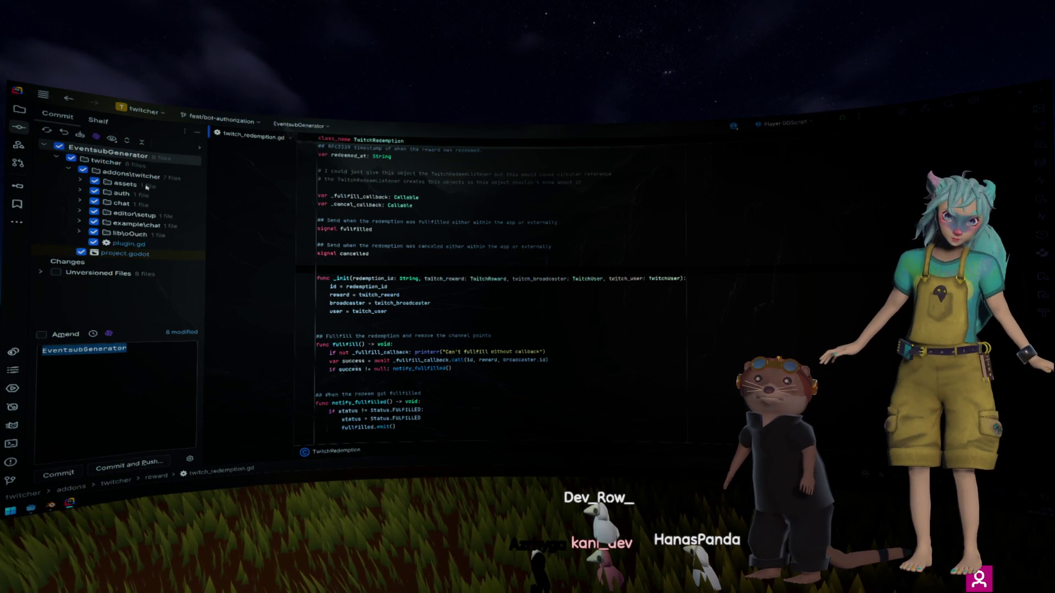
Step: Expand the assets and auth folders and review the twitch_auth.gd diff
{"action": "left_click", "coordinate": [148, 187]}
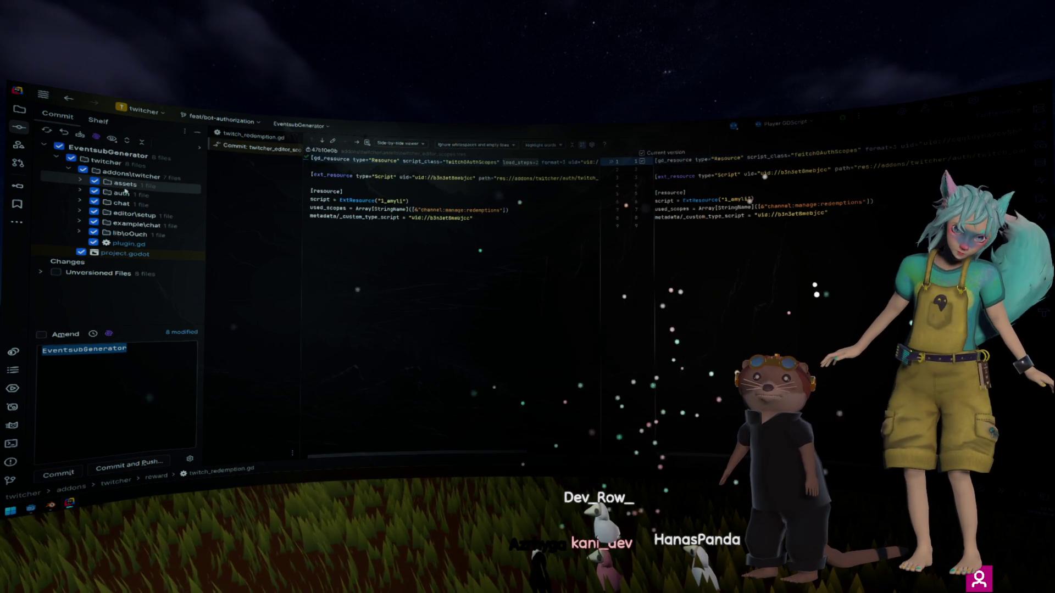
{"action": "left_click", "coordinate": [80, 181]}
{"action": "left_click", "coordinate": [131, 204]}
{"action": "double_click", "coordinate": [131, 203]}
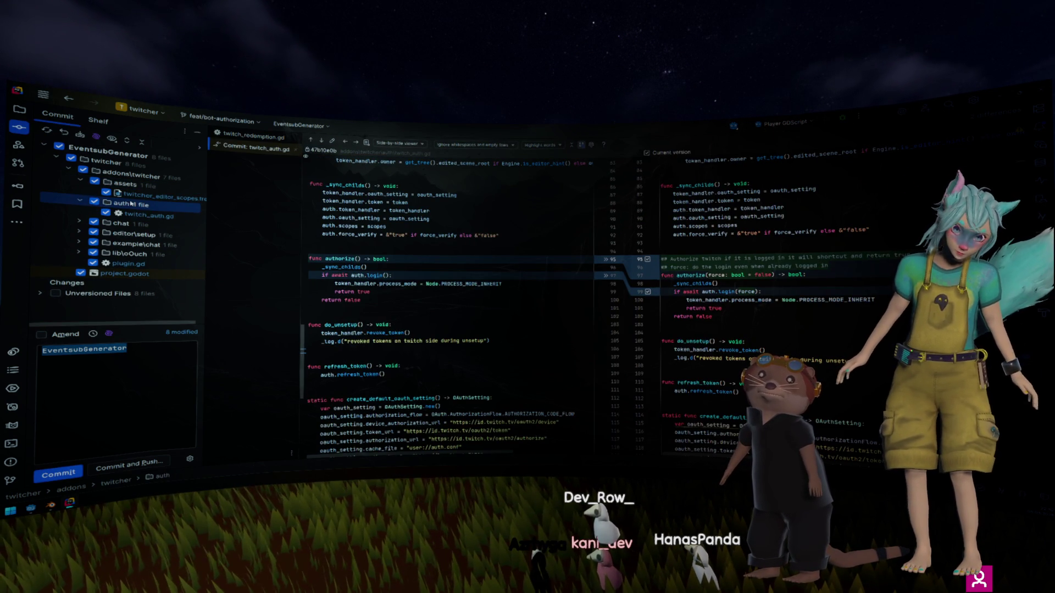
{"action": "left_click", "coordinate": [140, 214]}
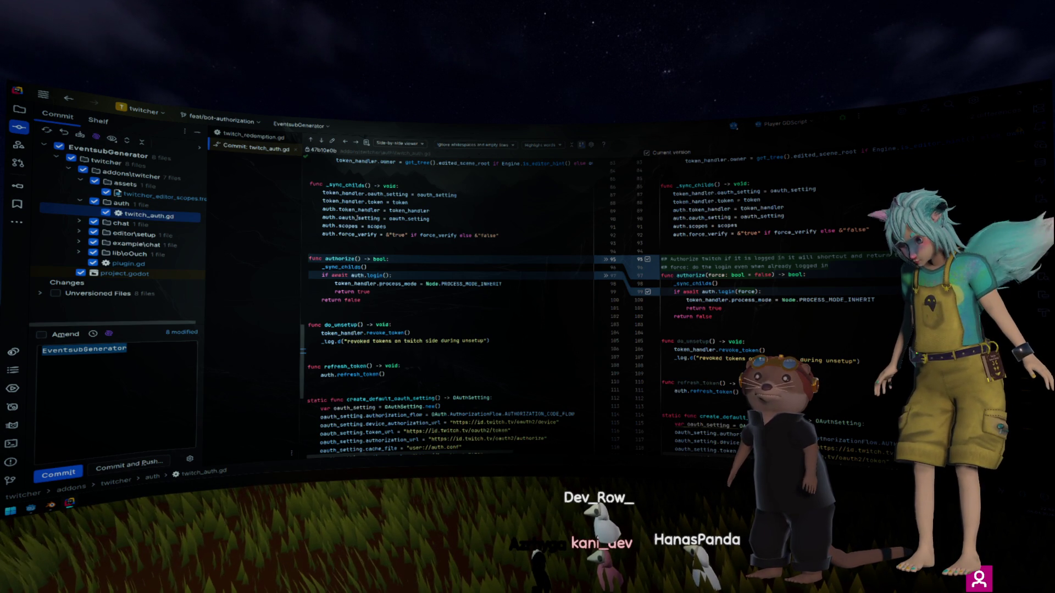
{"action": "mouse_move", "coordinate": [357, 218]}
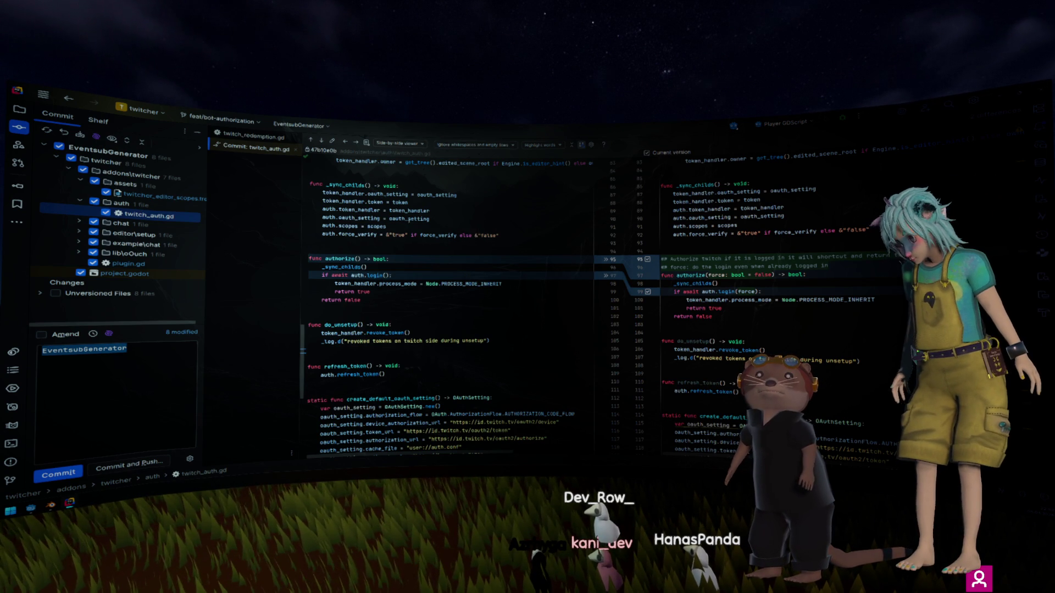
{"action": "mouse_move", "coordinate": [409, 219]}
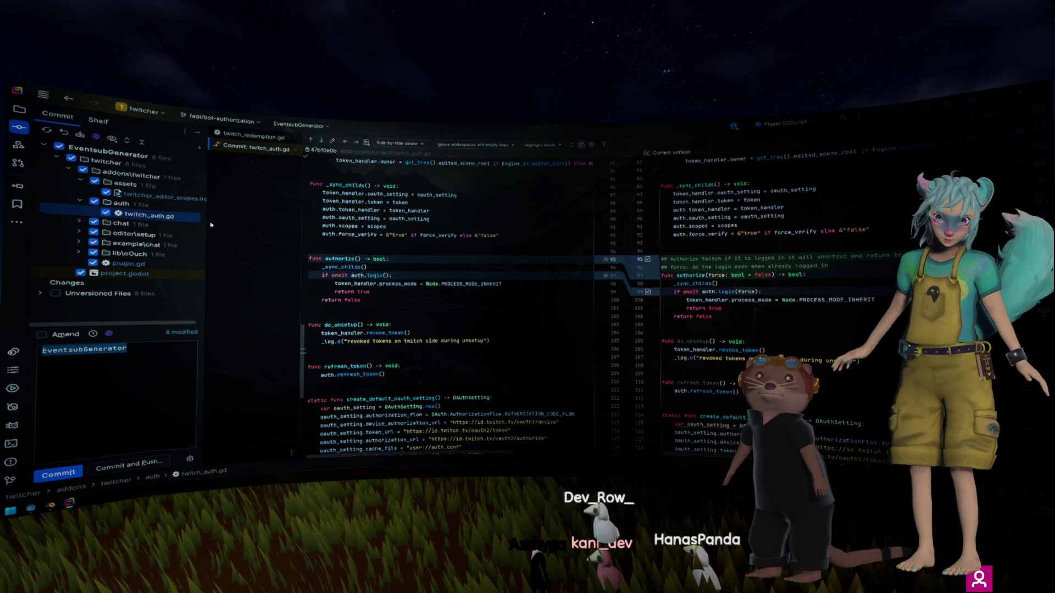
Step: Review the diffs of twitch_bot_scopes.tres, test_credentials.gd and eventsub_chat.tscn
{"action": "double_click", "coordinate": [177, 224]}
{"action": "left_click", "coordinate": [178, 240]}
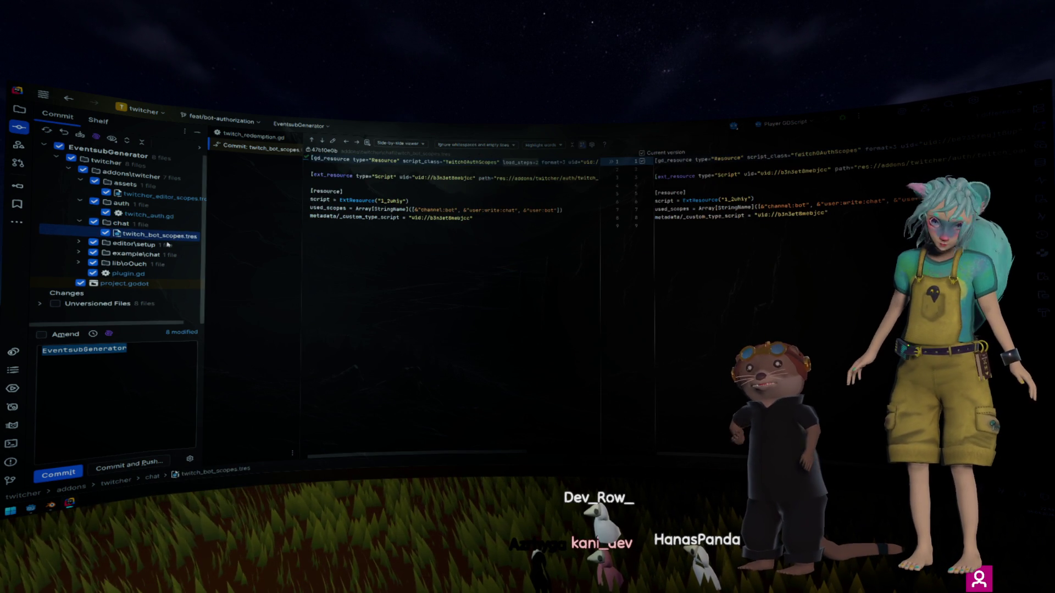
{"action": "double_click", "coordinate": [168, 244]}
{"action": "left_click", "coordinate": [166, 254]}
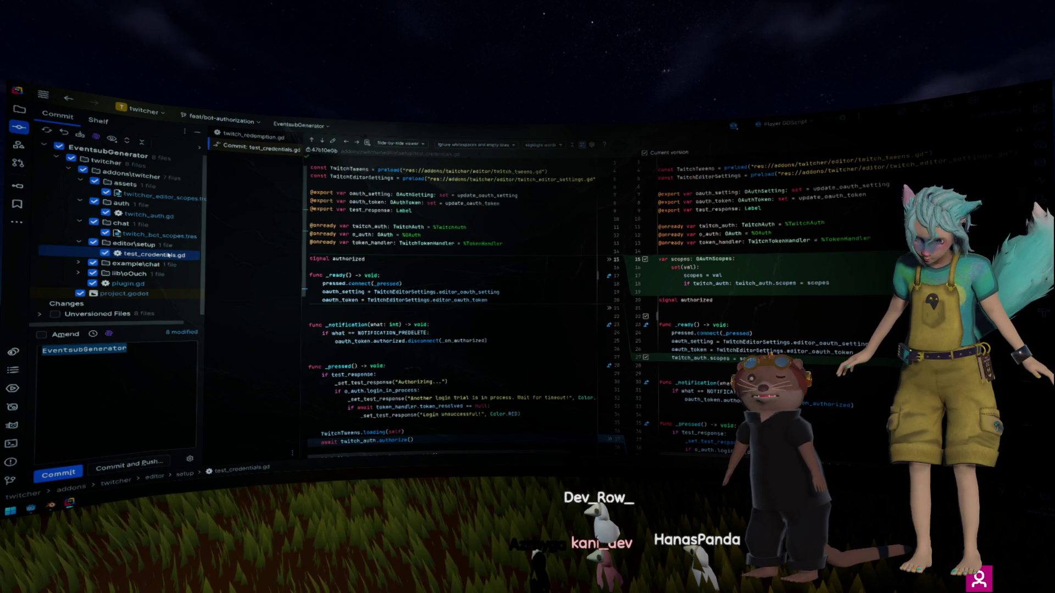
{"action": "double_click", "coordinate": [165, 265]}
{"action": "left_click", "coordinate": [167, 275]}
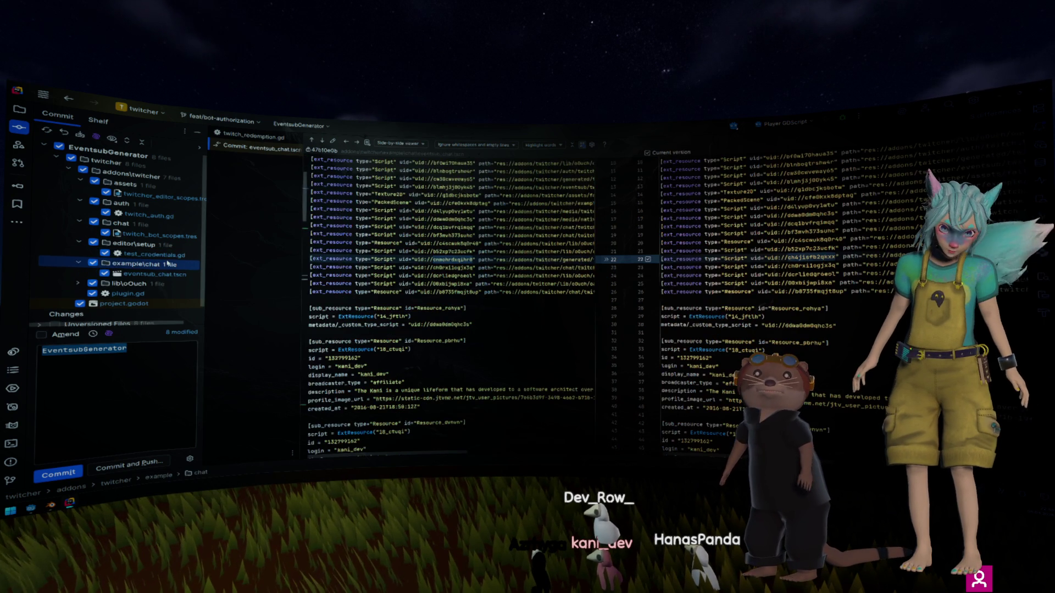
Step: Step to the next difference in eventsub_chat.tscn and expand lib\oOuch to reveal oauth.gd
{"action": "key", "text": "F7"}
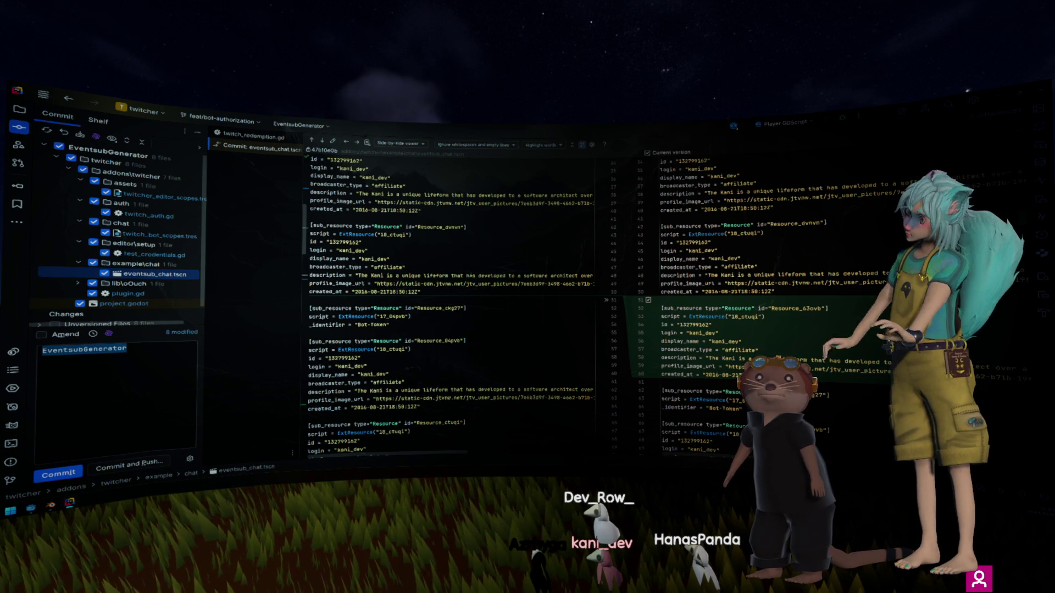
{"action": "scroll", "coordinate": [600, 163], "scroll_direction": "up", "scroll_amount": 1}
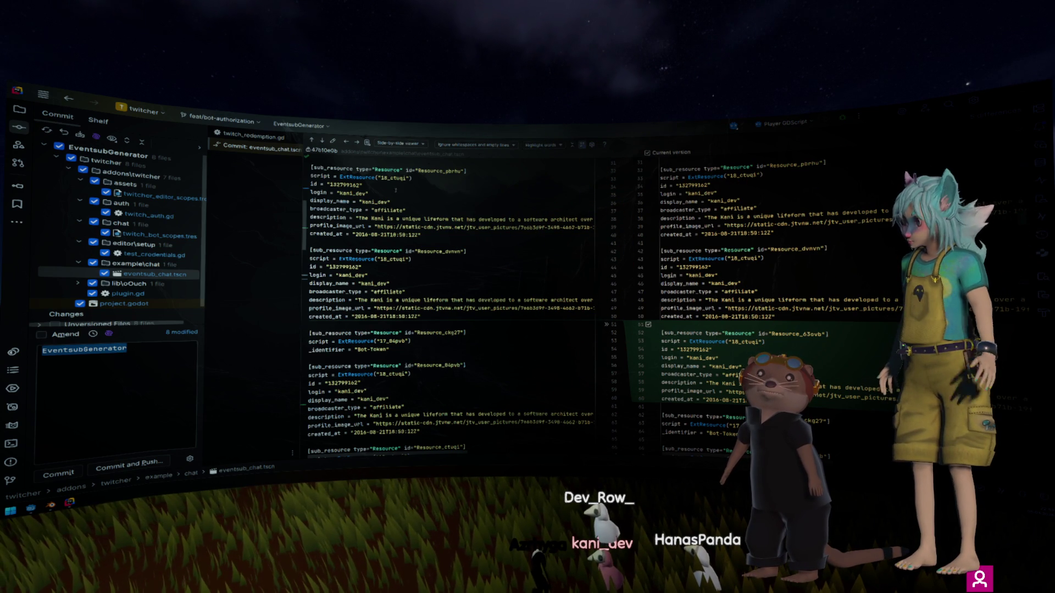
{"action": "scroll", "coordinate": [182, 234], "scroll_direction": "down", "scroll_amount": 2}
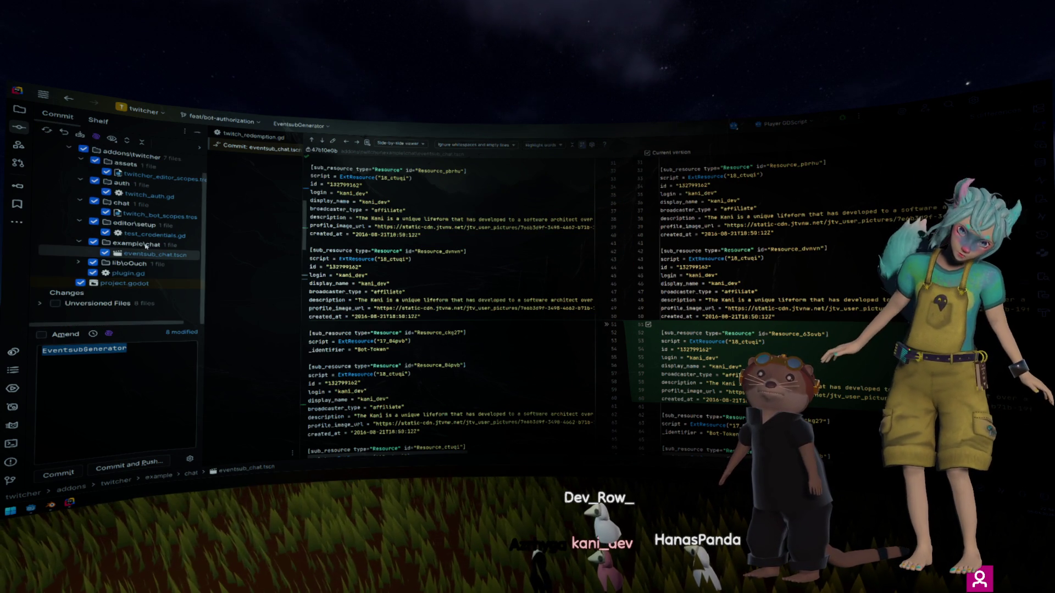
{"action": "left_click", "coordinate": [80, 264]}
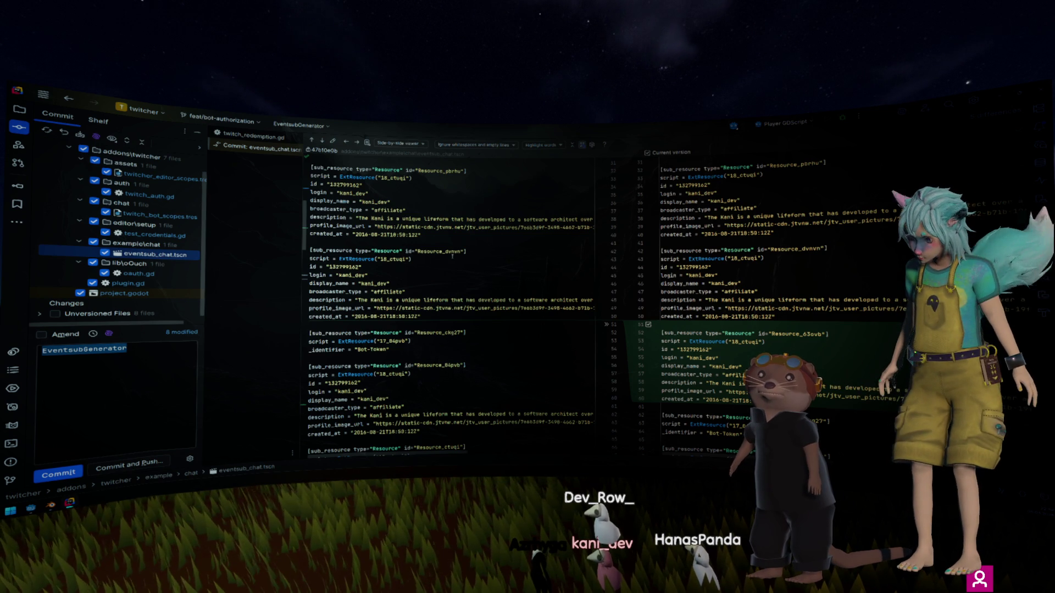
Step: Roll back the changes to eventsub_chat.tscn
{"action": "right_click", "coordinate": [155, 254]}
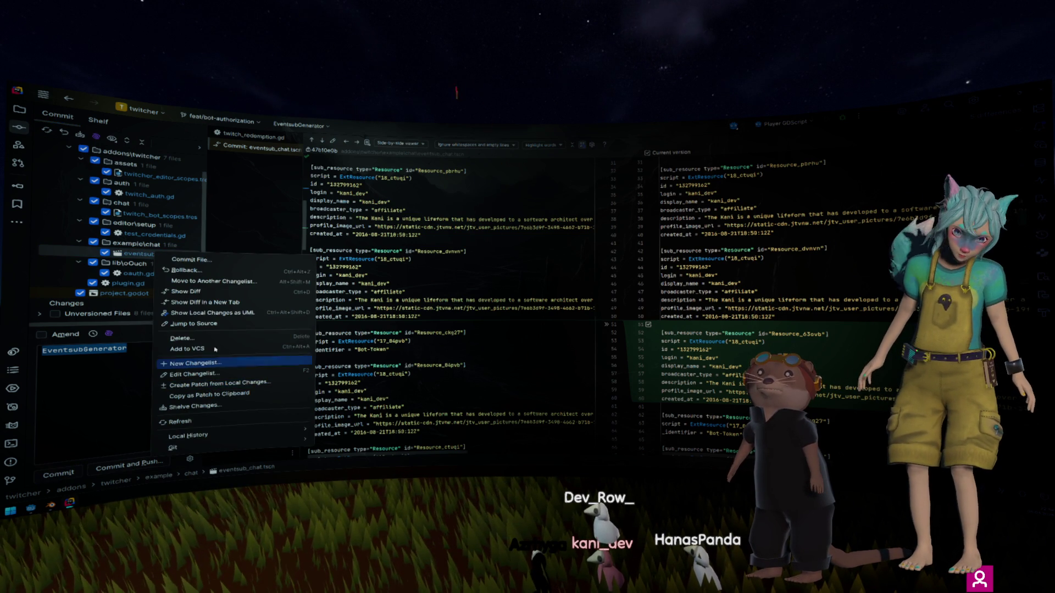
{"action": "left_click", "coordinate": [187, 270]}
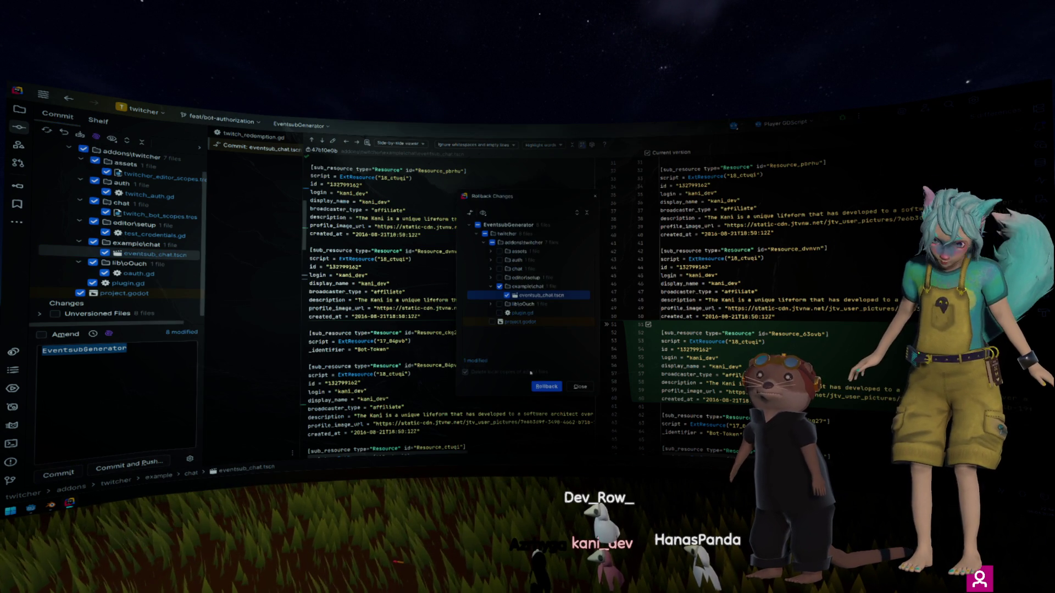
{"action": "left_click", "coordinate": [546, 387]}
Step: Review the oauth.gd and plugin.gd diffs and exclude project.godot's line 59 change from the commit
{"action": "left_click", "coordinate": [153, 265]}
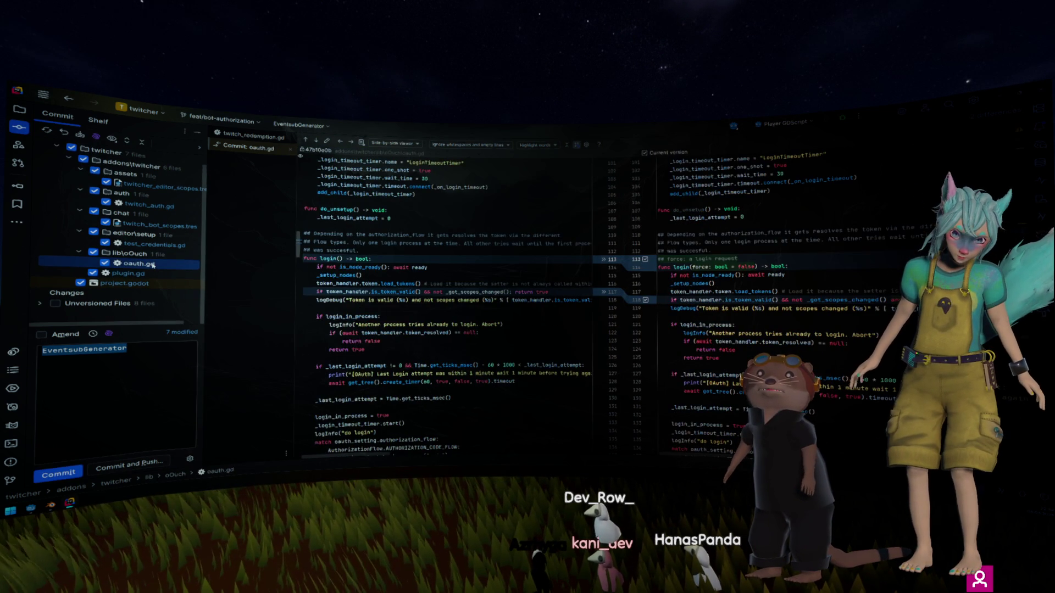
{"action": "left_click", "coordinate": [423, 255]}
{"action": "left_click", "coordinate": [139, 273]}
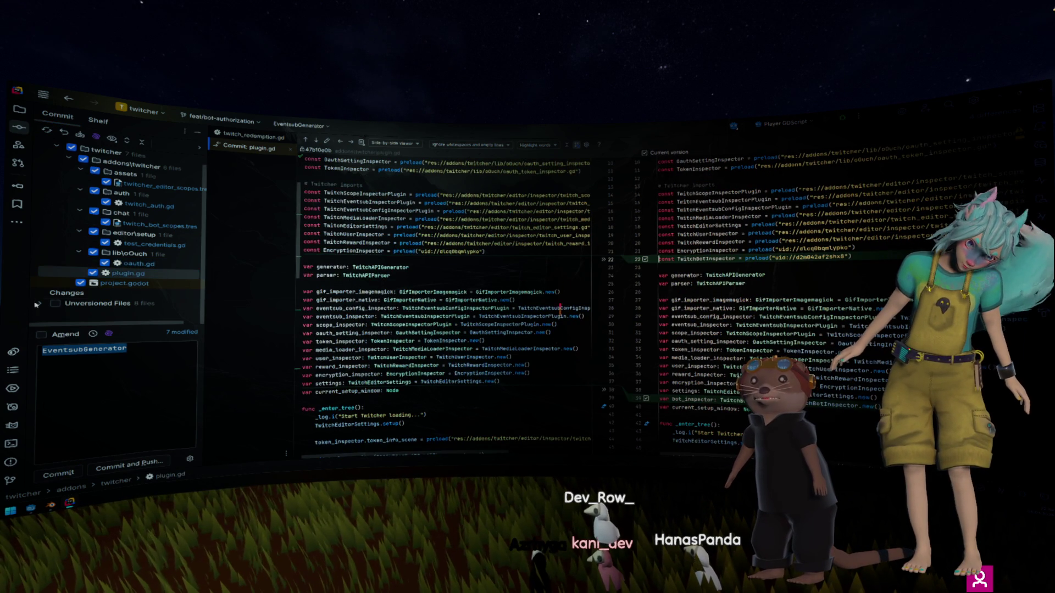
{"action": "double_click", "coordinate": [129, 303]}
{"action": "scroll", "coordinate": [146, 275], "scroll_direction": "down", "scroll_amount": 1}
{"action": "left_click", "coordinate": [134, 264]}
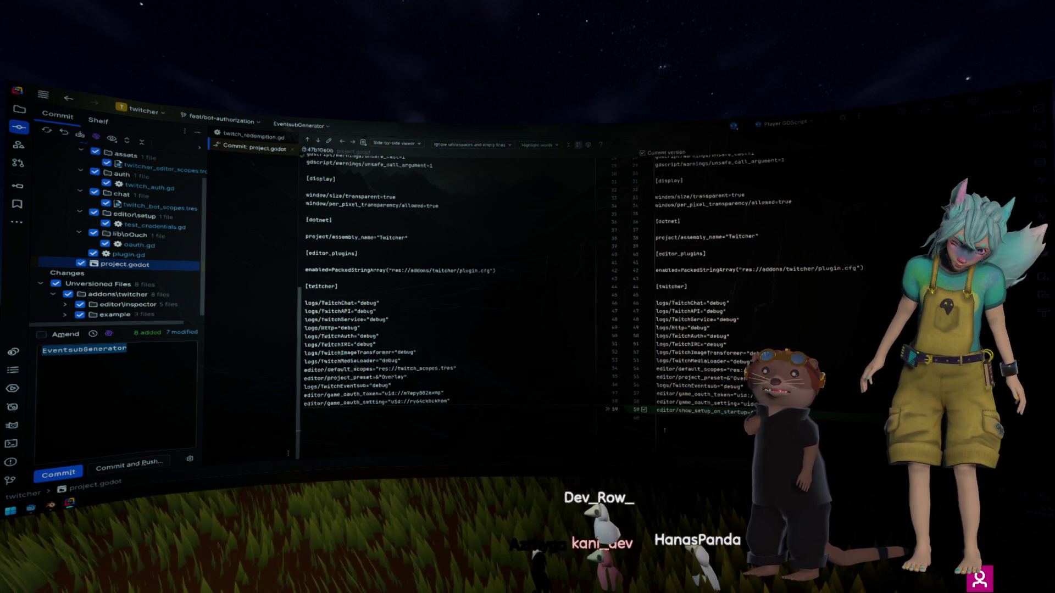
{"action": "left_click", "coordinate": [641, 410]}
Step: Expand the unversioned editor\inspector files and view the new twitch_bot_auth_notification.gd
{"action": "scroll", "coordinate": [98, 280], "scroll_direction": "down", "scroll_amount": 1}
{"action": "left_click", "coordinate": [65, 293]}
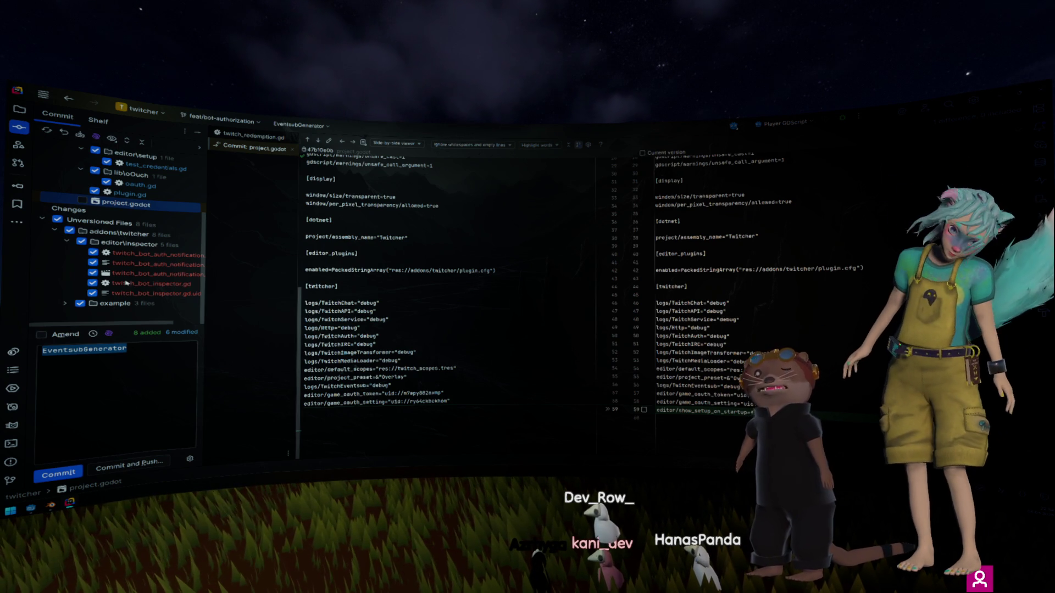
{"action": "left_click", "coordinate": [147, 261]}
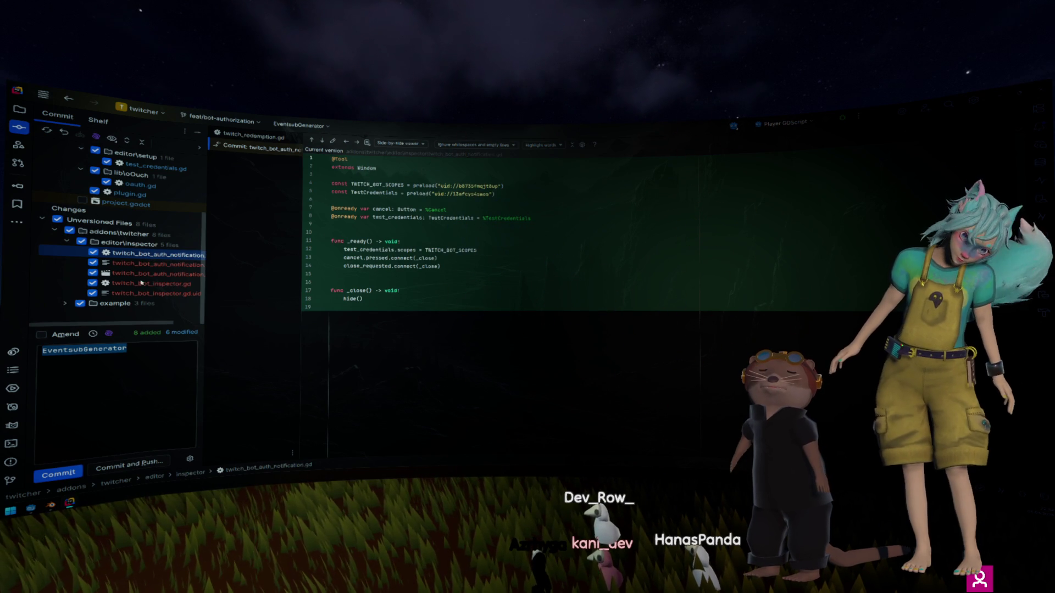
Step: In twitch_bot_inspector.gd, prefix the unused _parse_property parameters with underscores
{"action": "left_click", "coordinate": [143, 283]}
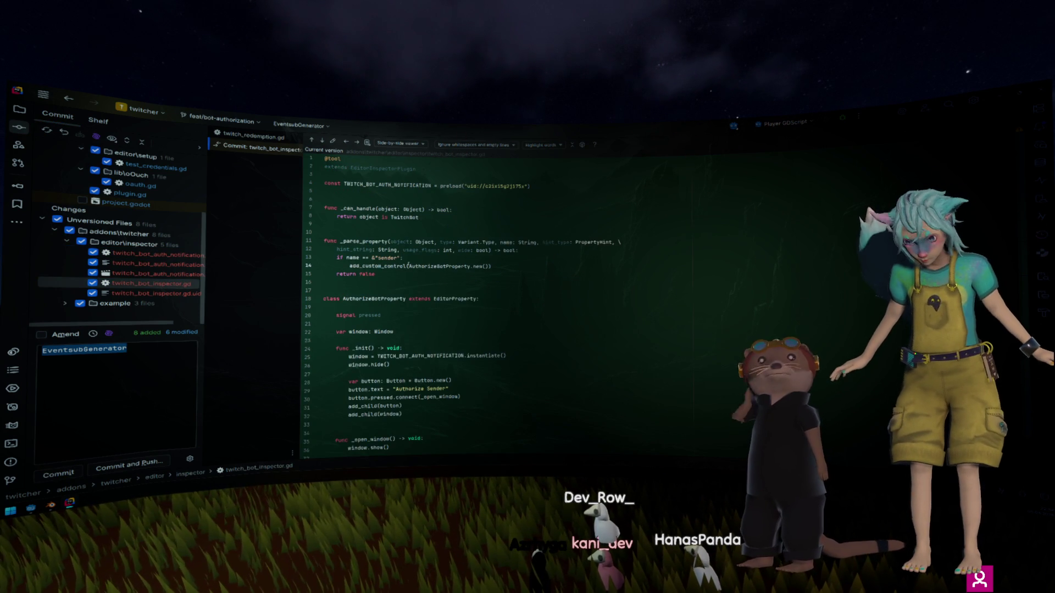
{"action": "scroll", "coordinate": [407, 266], "scroll_direction": "down", "scroll_amount": 2}
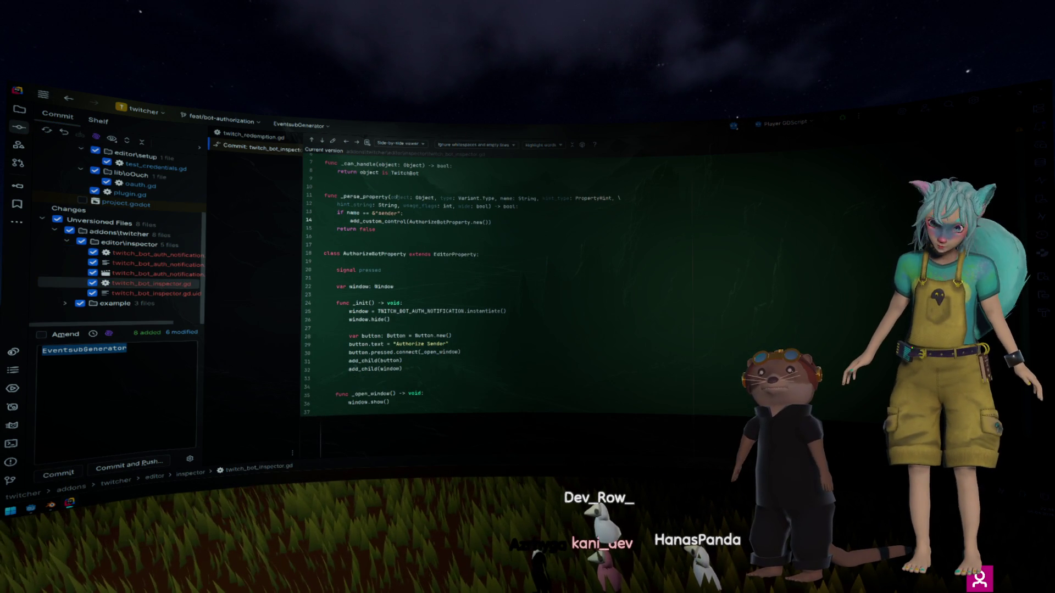
{"action": "type", "text": "_"}
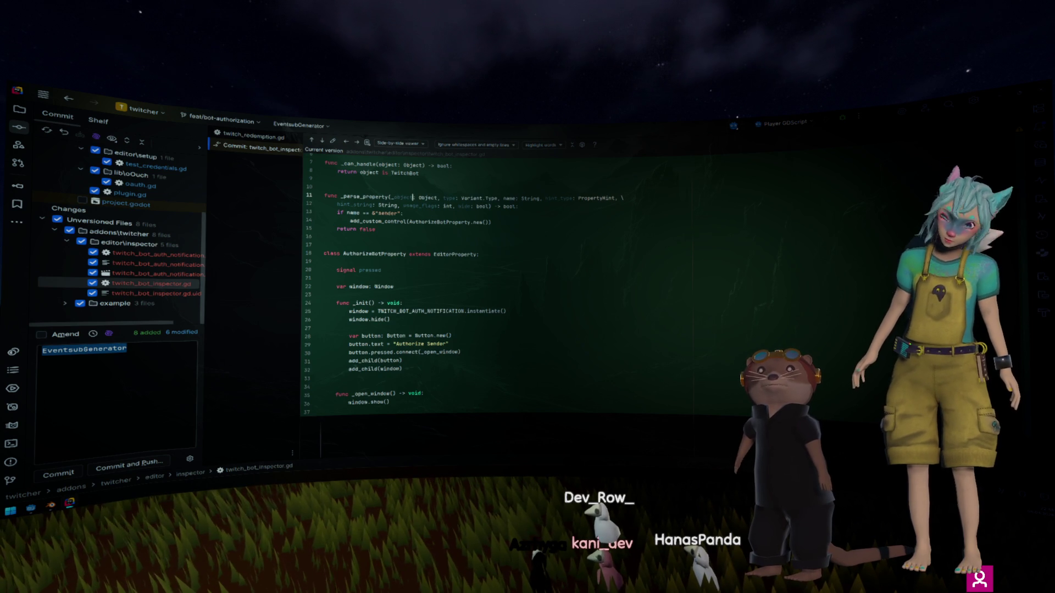
{"action": "left_click", "coordinate": [442, 198]}
{"action": "type", "text": "_"}
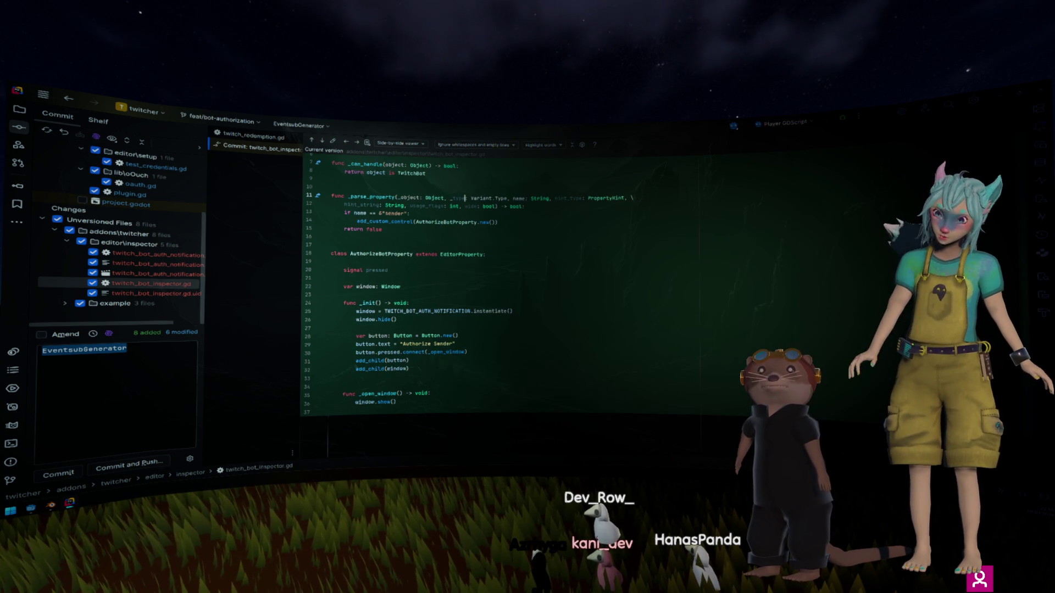
{"action": "left_click", "coordinate": [557, 198]}
{"action": "type", "text": "_"}
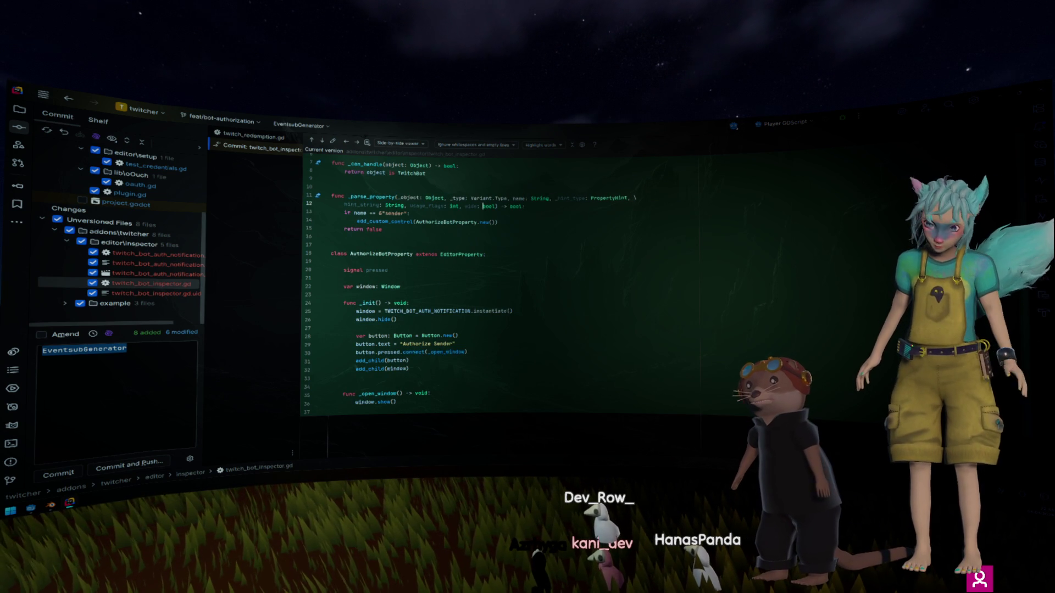
{"action": "type", "text": "_"}
{"action": "left_click", "coordinate": [450, 206]}
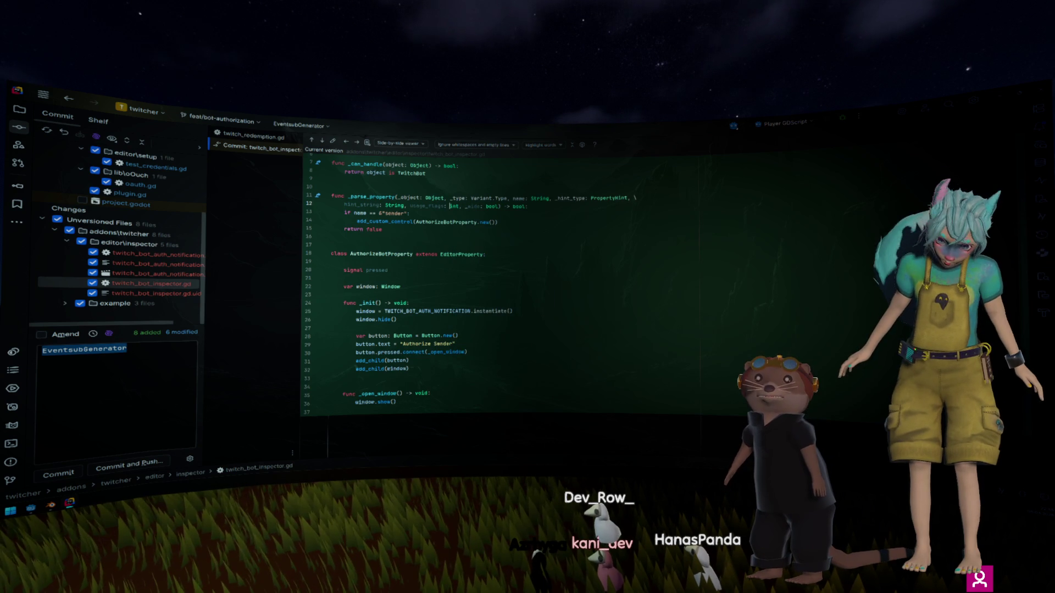
{"action": "type", "text": "_"}
{"action": "left_click", "coordinate": [405, 206]}
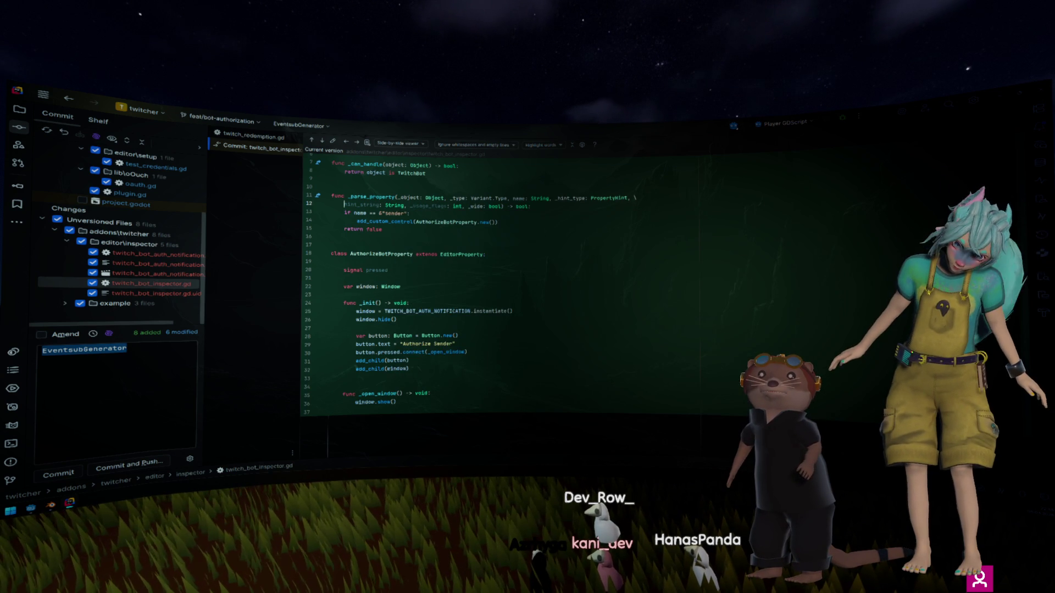
{"action": "type", "text": "_"}
{"action": "left_click", "coordinate": [422, 176]}
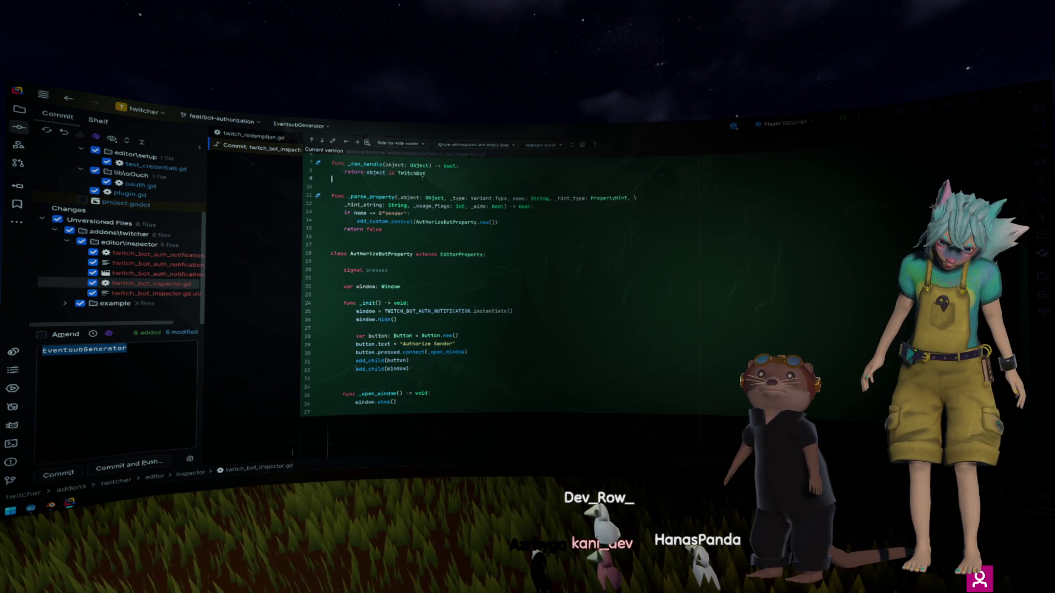
Step: Delete the unused 'signal pressed' line and view the notification scene's changes
{"action": "triple_click", "coordinate": [393, 270]}
{"action": "key", "text": "BackSpace"}
{"action": "key", "text": "BackSpace"}
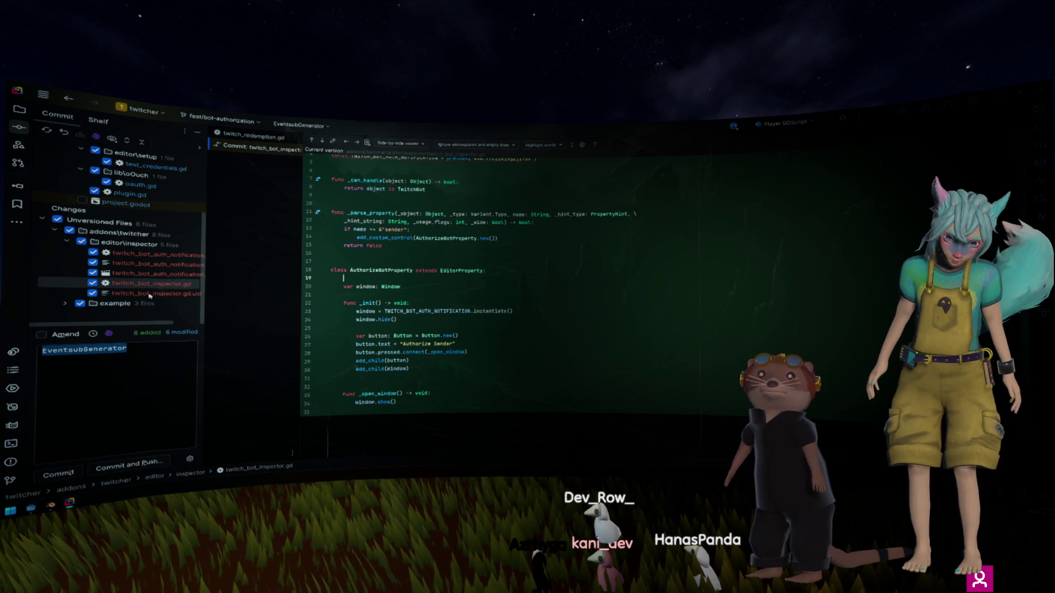
{"action": "left_click", "coordinate": [147, 273]}
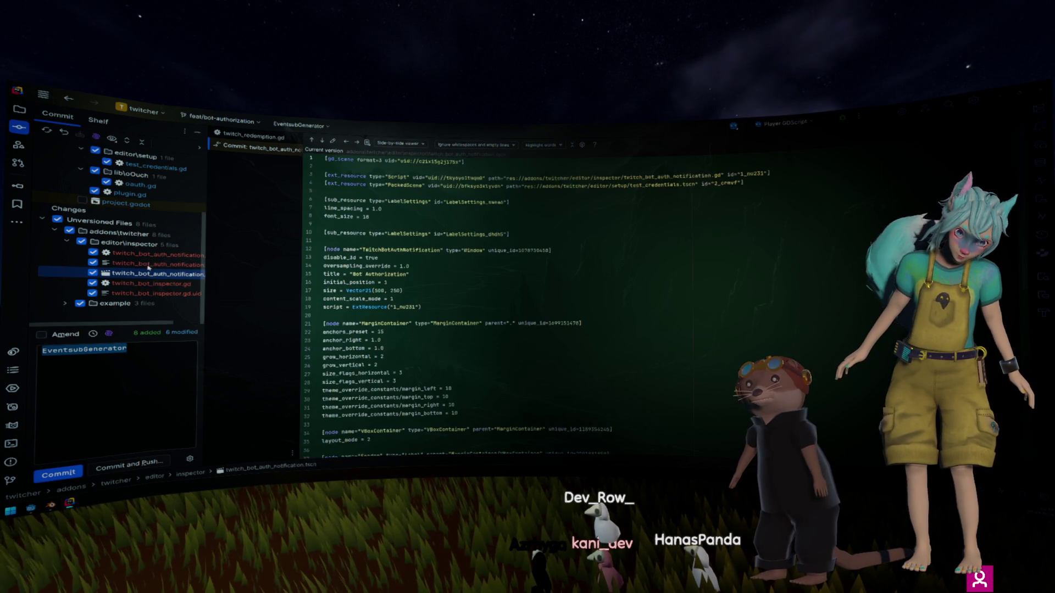
Step: Review the notification script and exclude the example folder's three ad_manager files from the commit
{"action": "key", "text": "Up"}
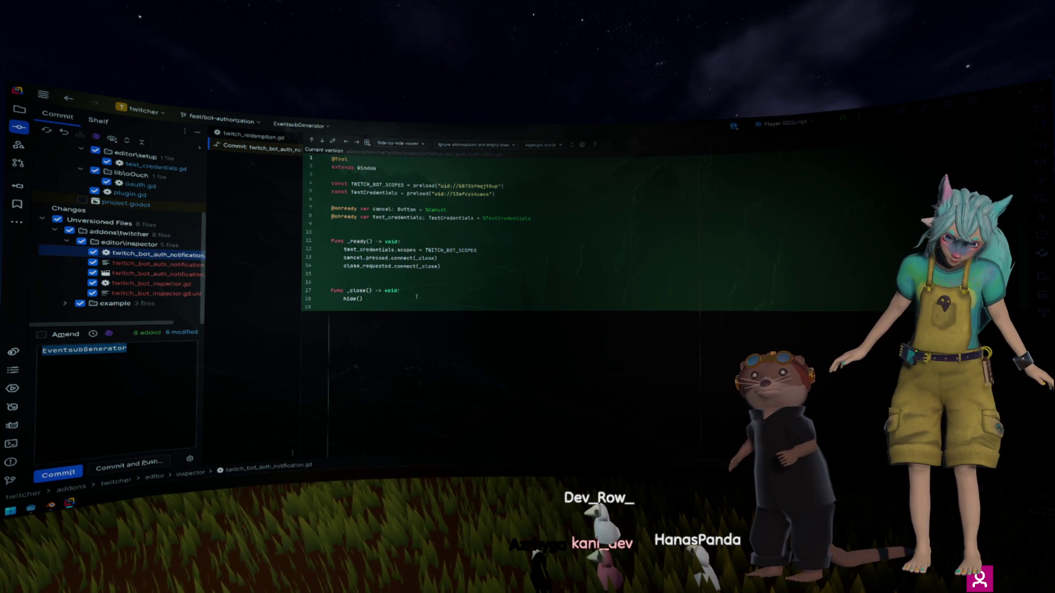
{"action": "left_click", "coordinate": [416, 297]}
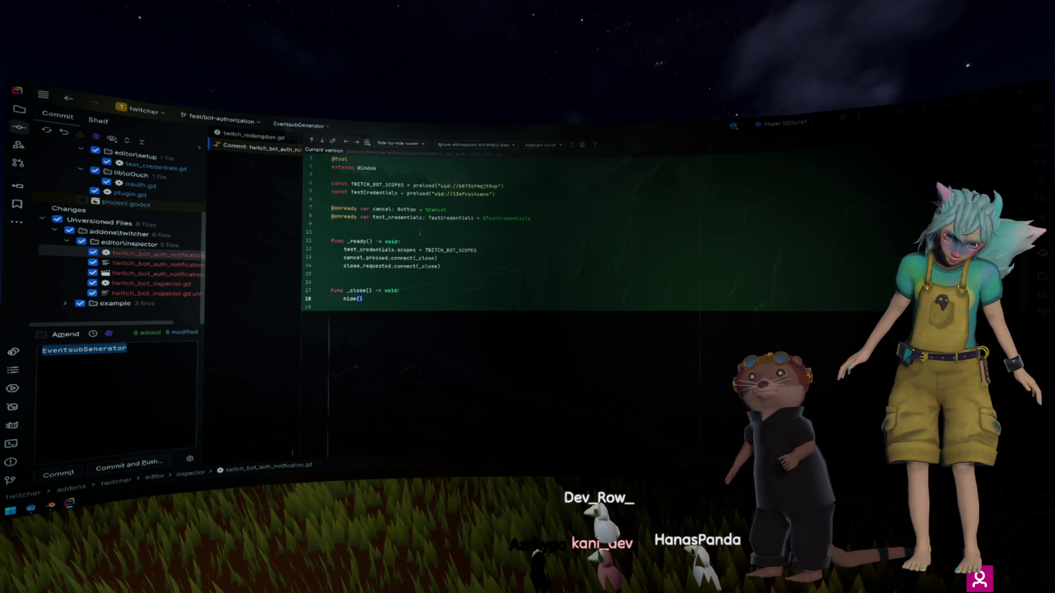
{"action": "left_click", "coordinate": [67, 304]}
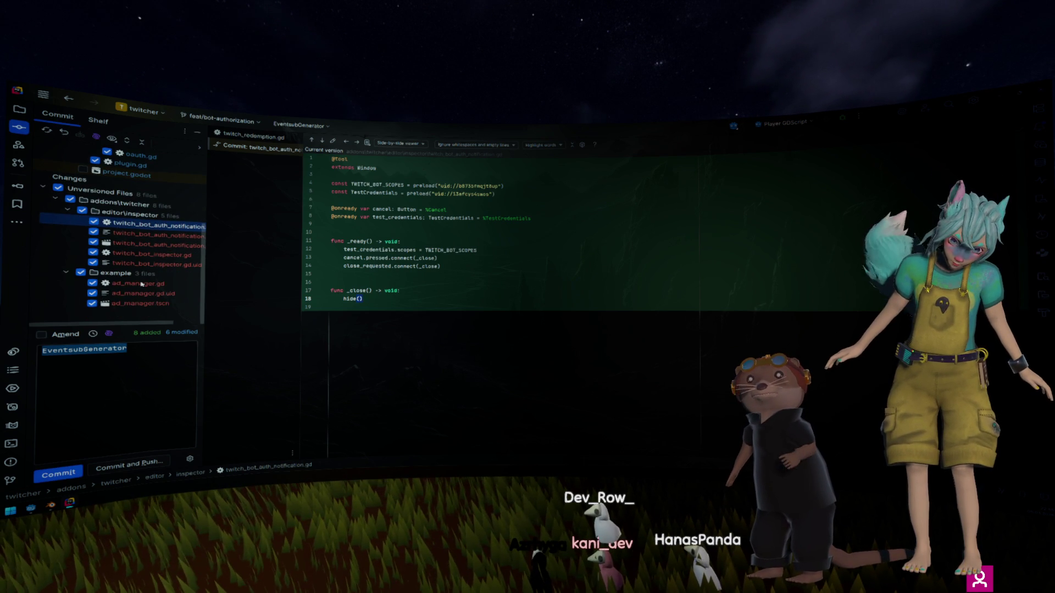
{"action": "left_click", "coordinate": [81, 273]}
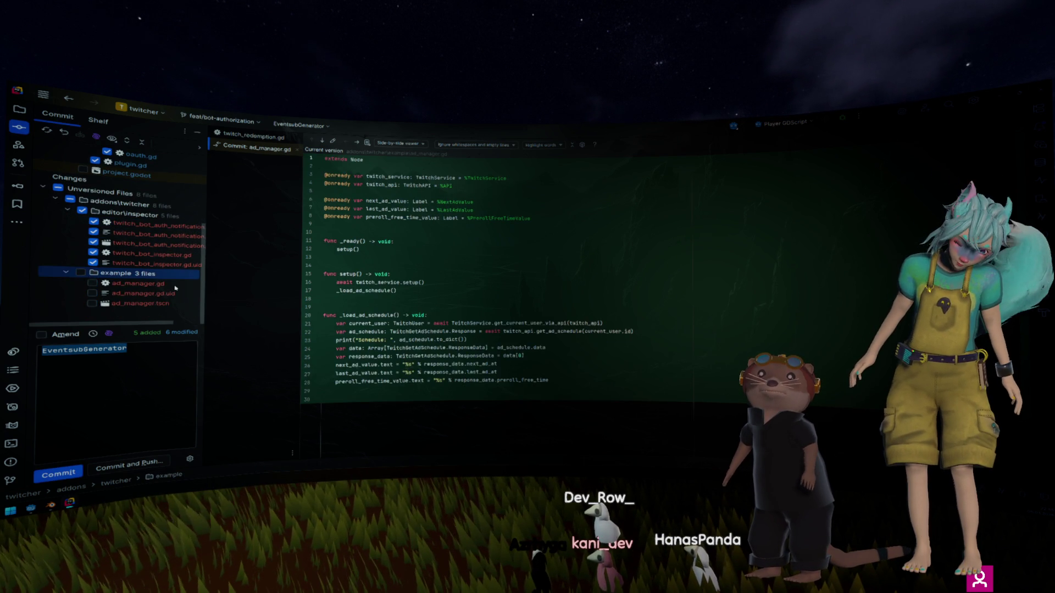
{"action": "left_click", "coordinate": [138, 386]}
Step: Replace the commit message with 'feat: add simple bot authorization'
{"action": "key", "text": "ctrl+a"}
{"action": "type", "text": "feat "}
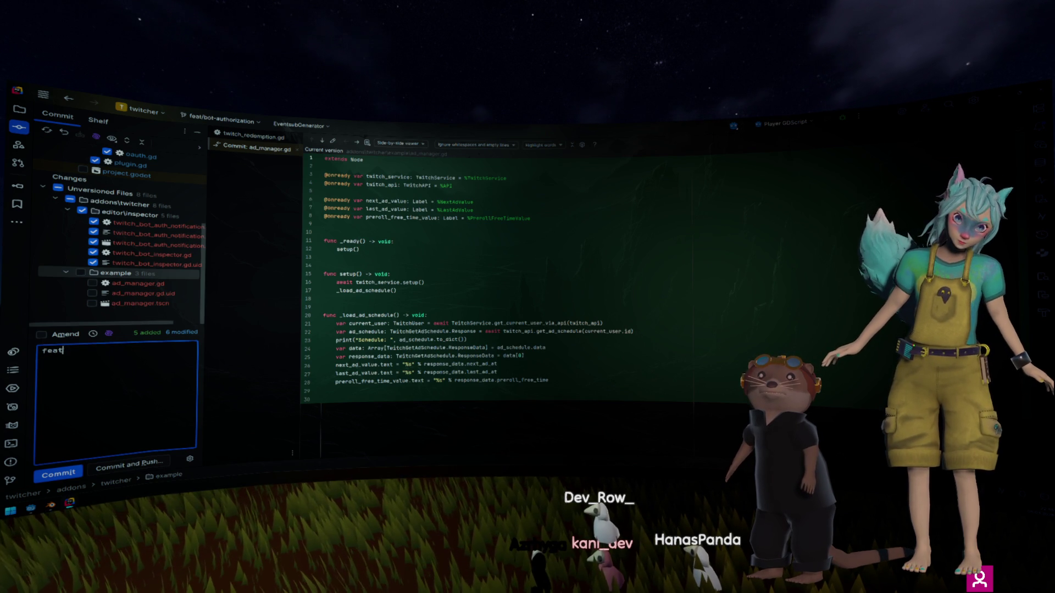
{"action": "type", "text": ": add "}
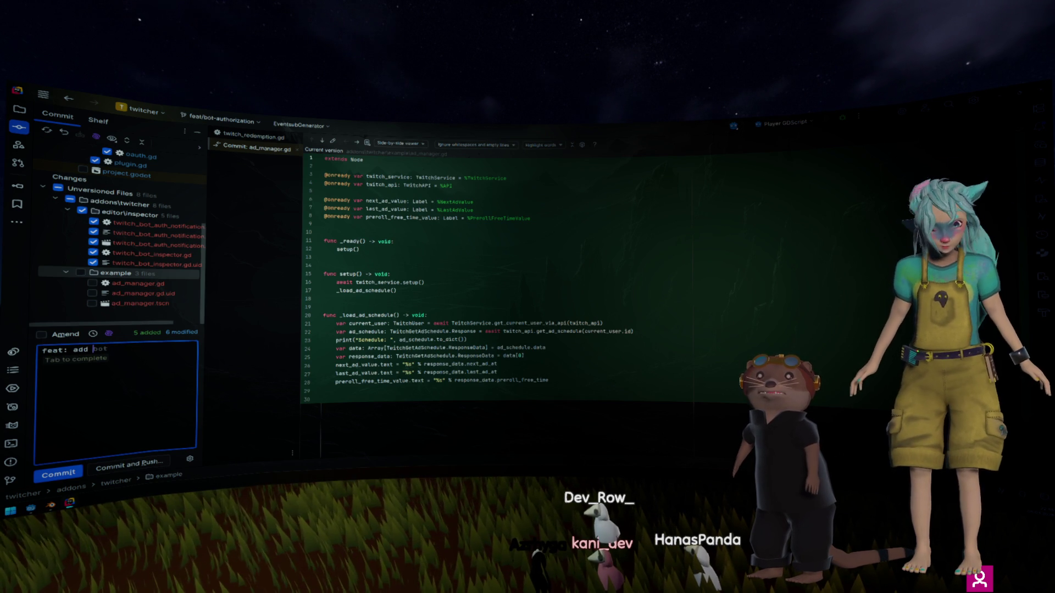
{"action": "type", "text": "simple "}
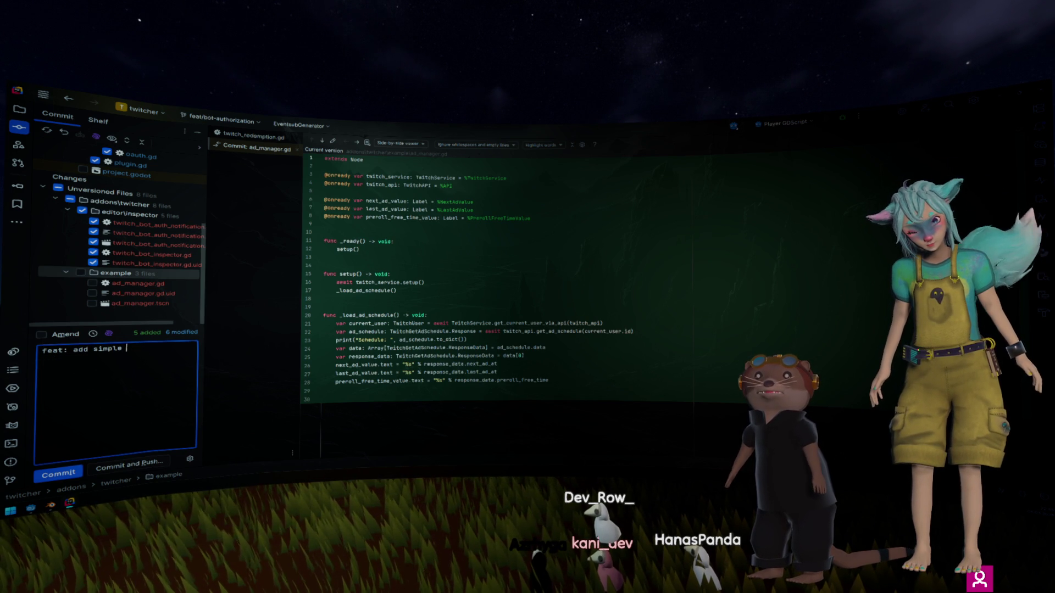
{"action": "type", "text": "bot authorization"}
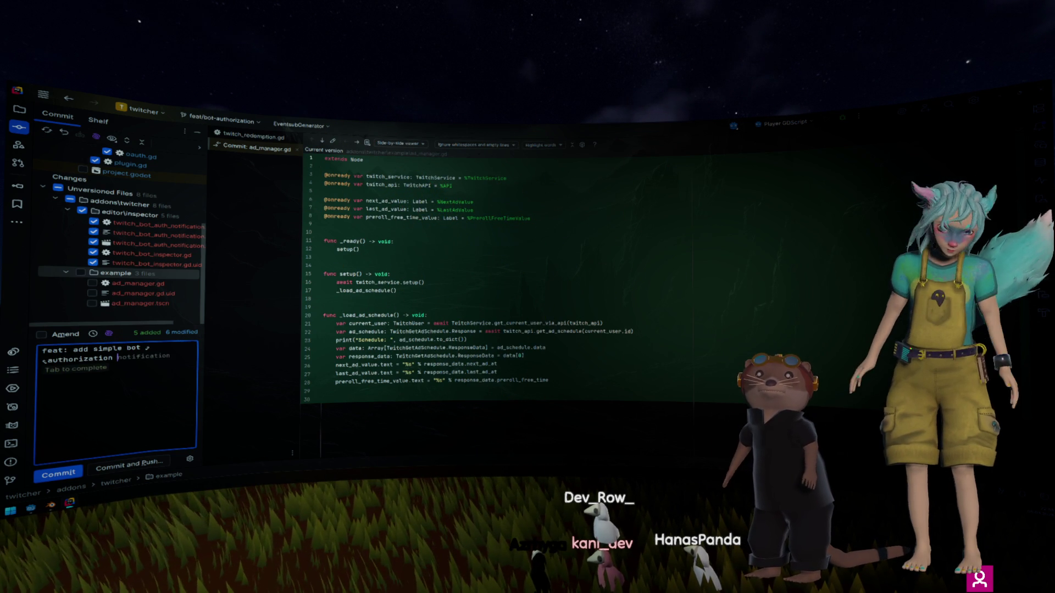
{"action": "key", "text": "ctrl+Return"}
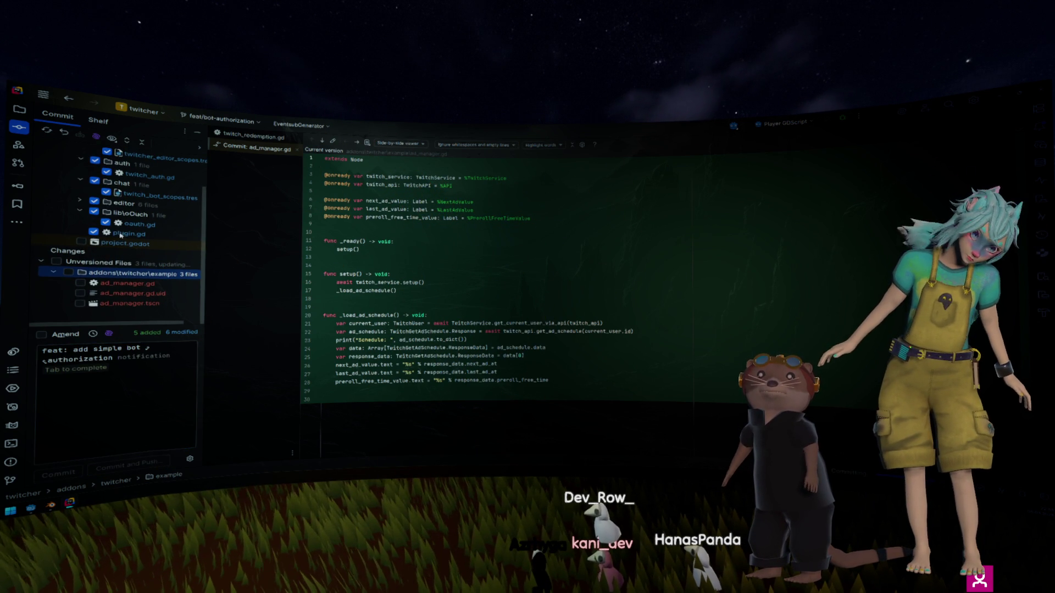
Step: Recheck the oauth.gd diff, then commit and bring up the push preview
{"action": "scroll", "coordinate": [121, 234], "scroll_direction": "up", "scroll_amount": 2}
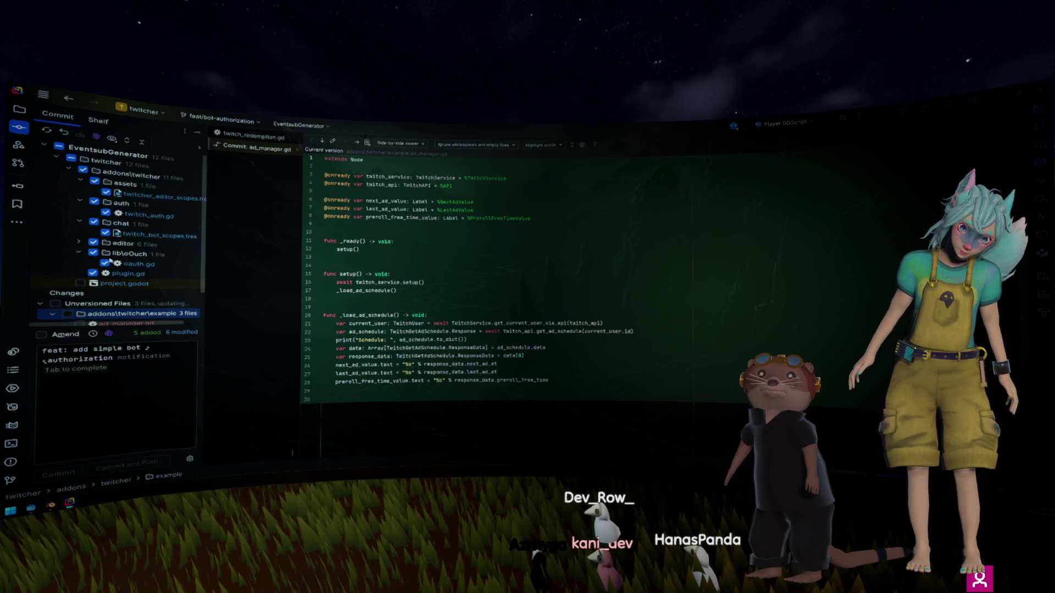
{"action": "left_click", "coordinate": [137, 264]}
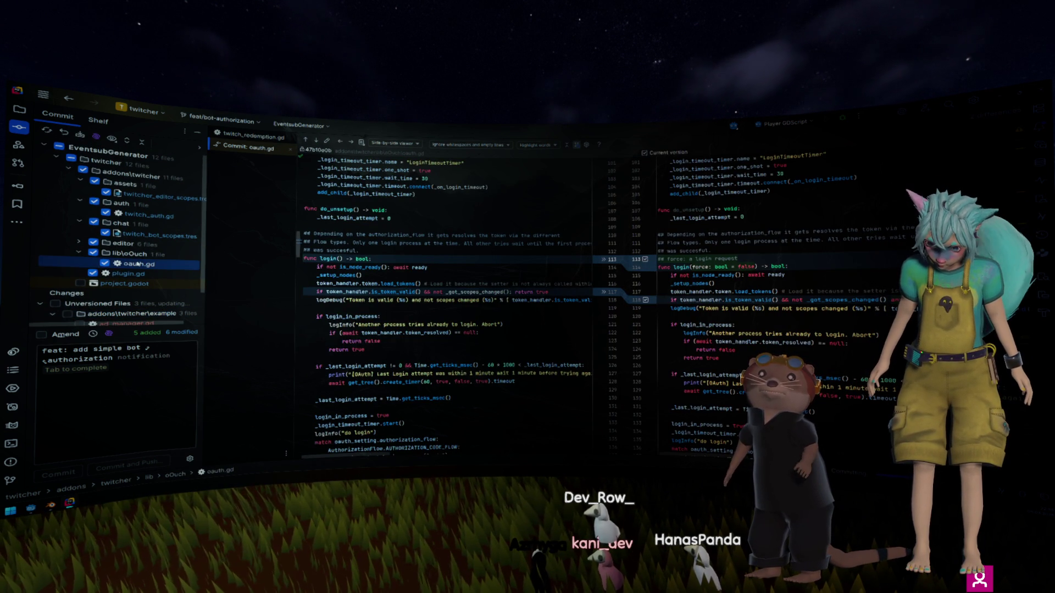
{"action": "left_click", "coordinate": [146, 421]}
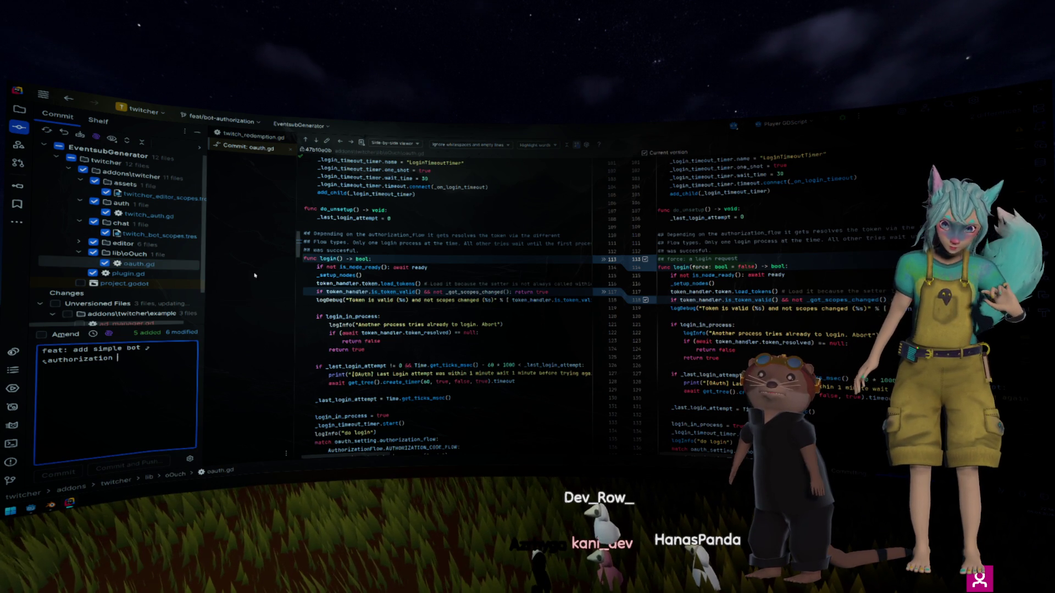
{"action": "key", "text": "Escape"}
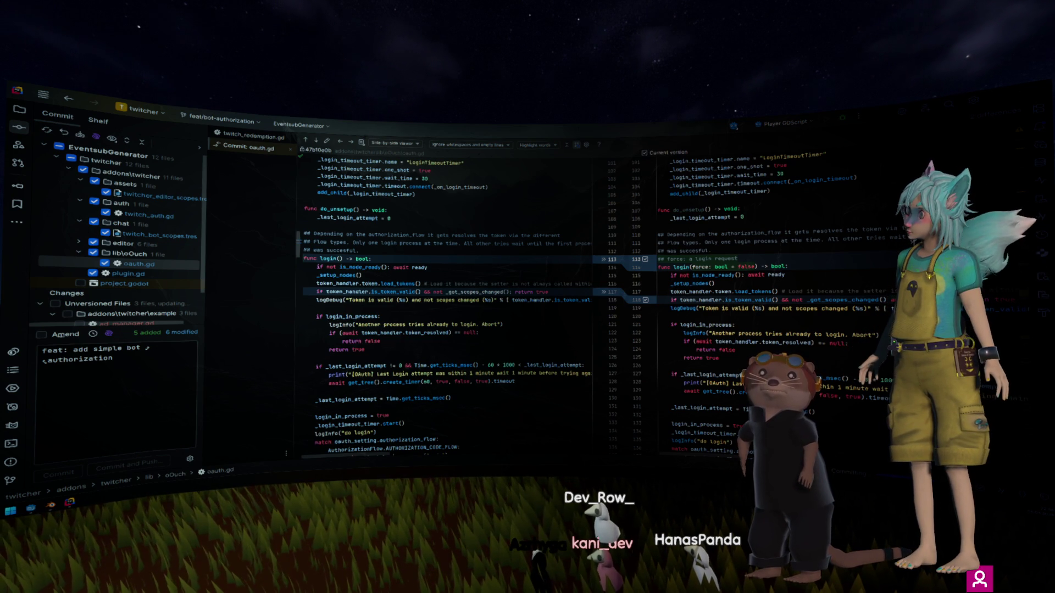
{"action": "key", "text": "ctrl+shift+k"}
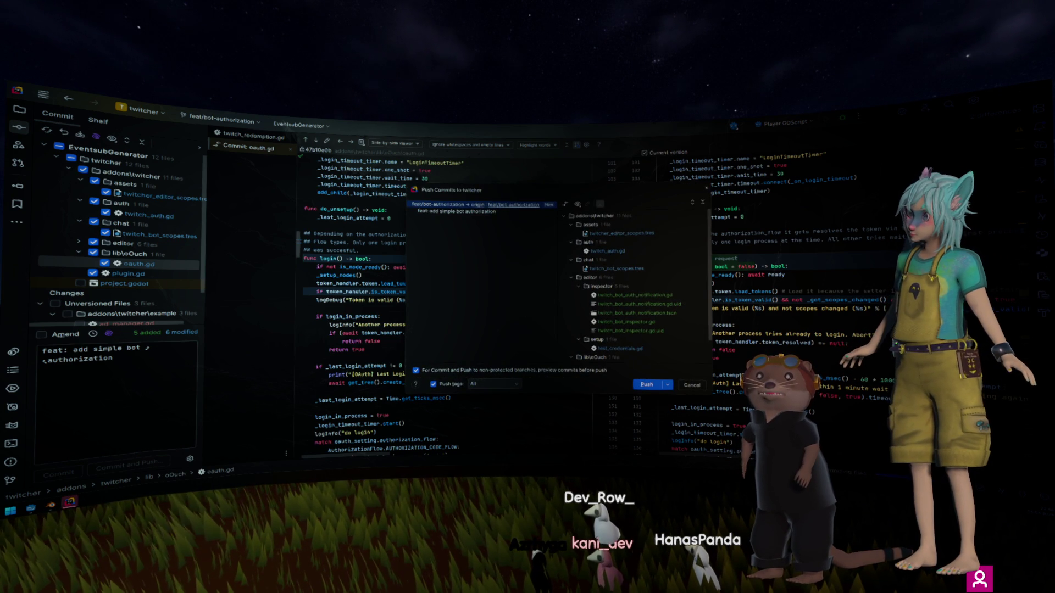
Step: Push the 'feat: add simple bot authorization' commit to origin feat/bot-authorization
{"action": "key", "text": "Return"}
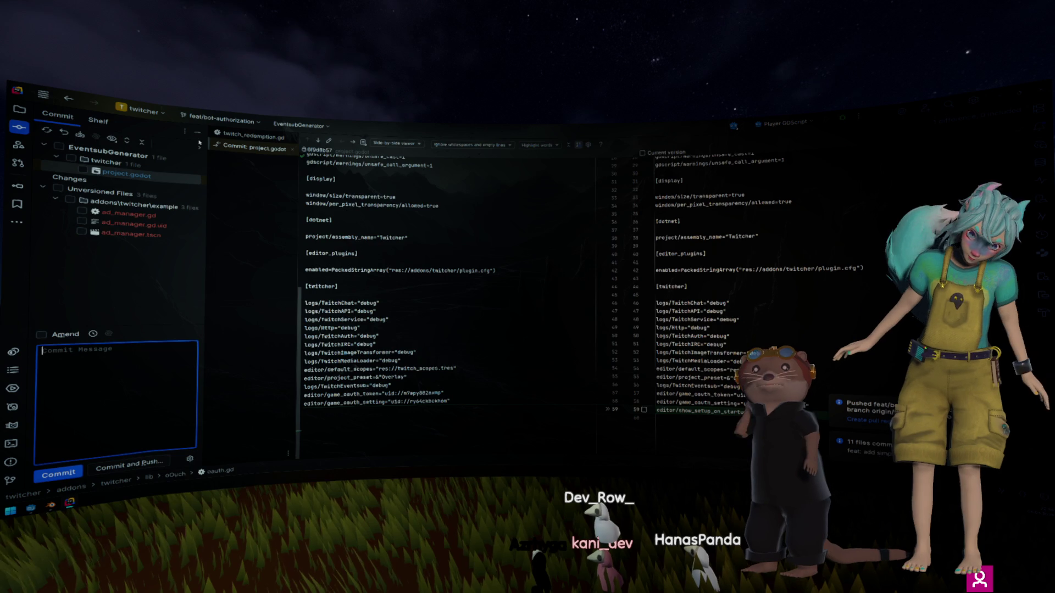
{"action": "key", "text": "alt+0"}
Step: Close the project.godot diff and the twitch_redemption.gd editor tab
{"action": "left_click", "coordinate": [310, 241]}
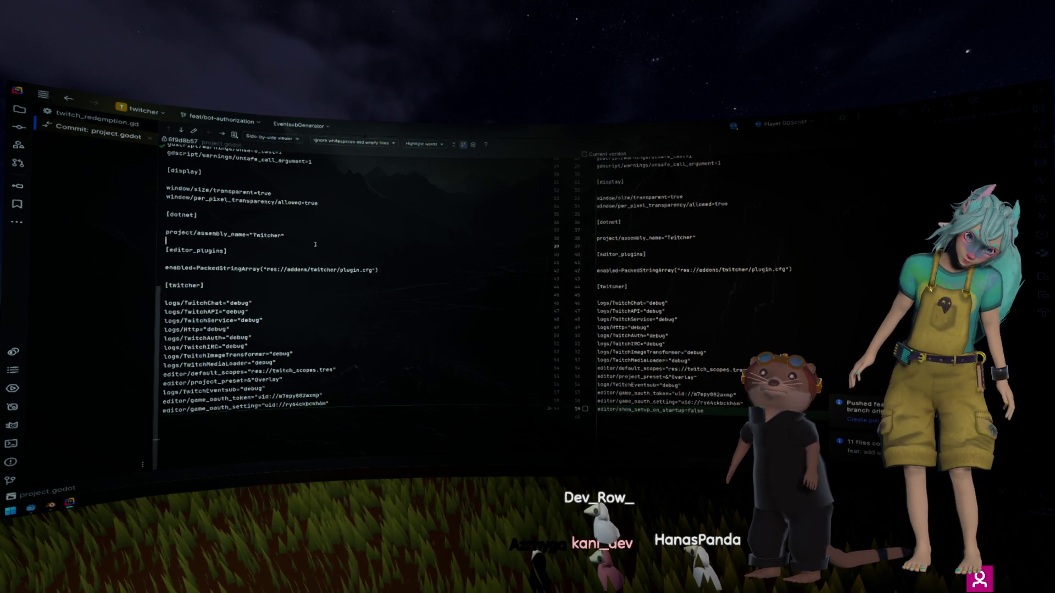
{"action": "middle_click", "coordinate": [120, 140]}
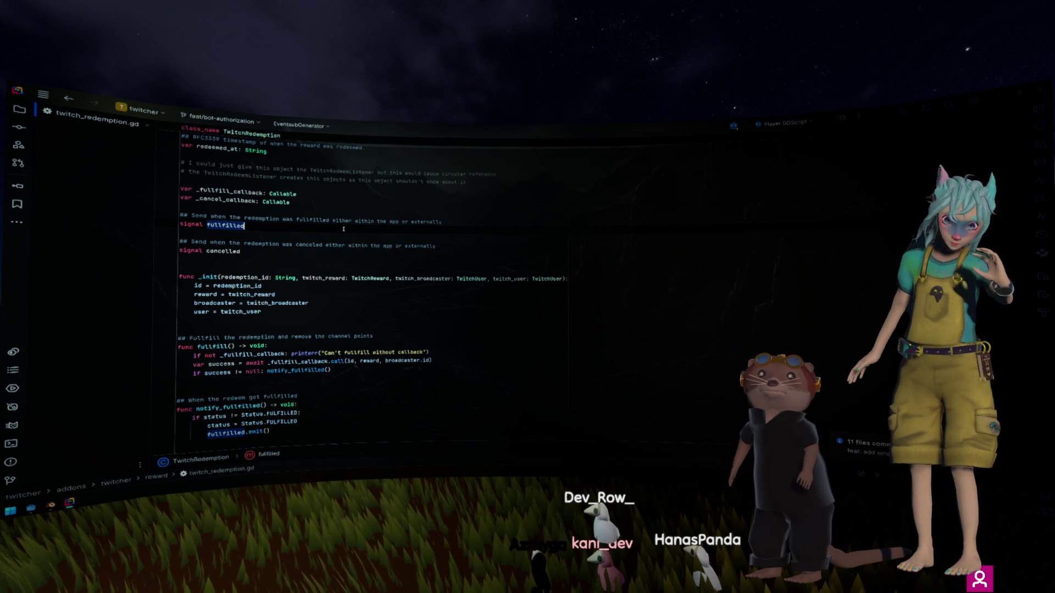
{"action": "left_click", "coordinate": [147, 124]}
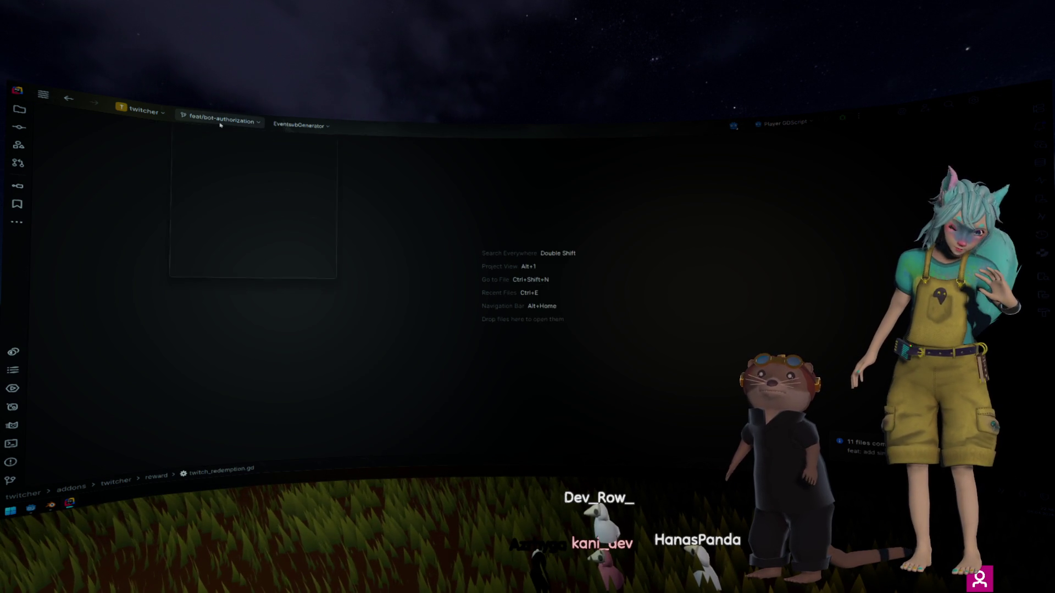
Step: Check out the feat/eventsub-types branch and reopen the pending changes and shelf
{"action": "left_click", "coordinate": [220, 120]}
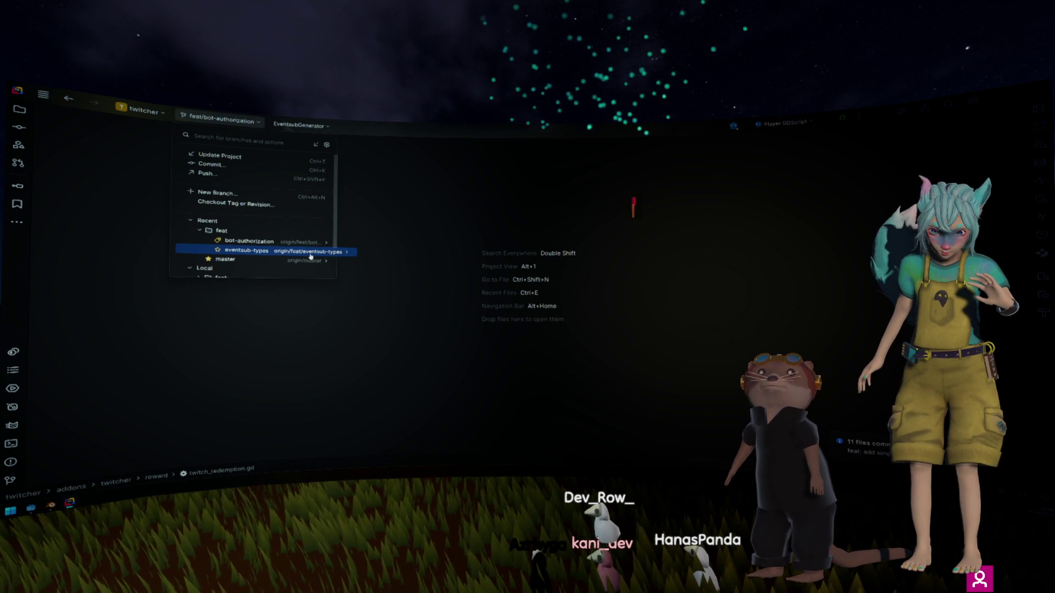
{"action": "left_click", "coordinate": [142, 157]}
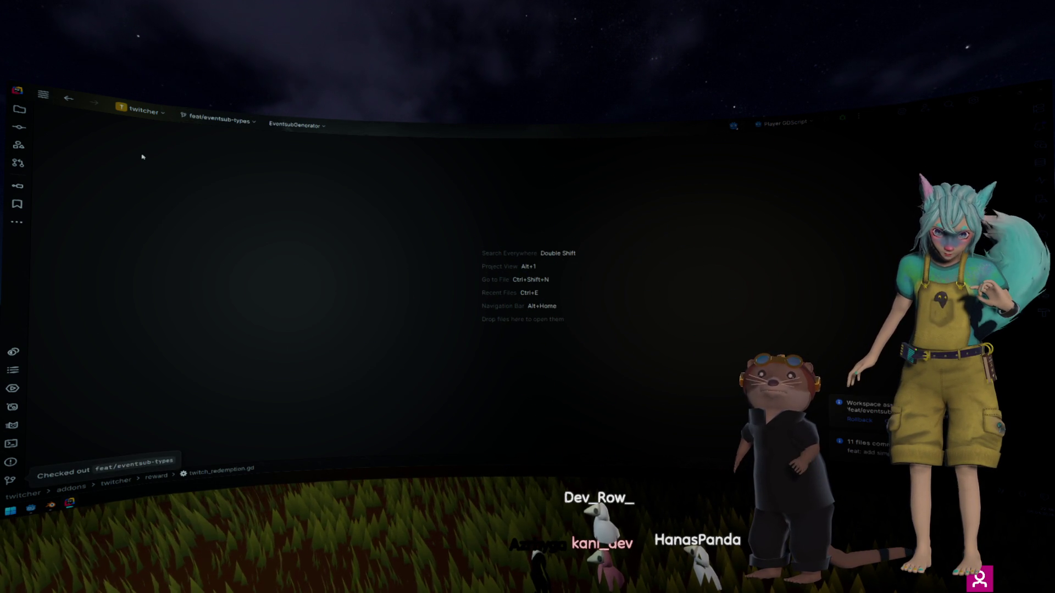
{"action": "left_click", "coordinate": [22, 127]}
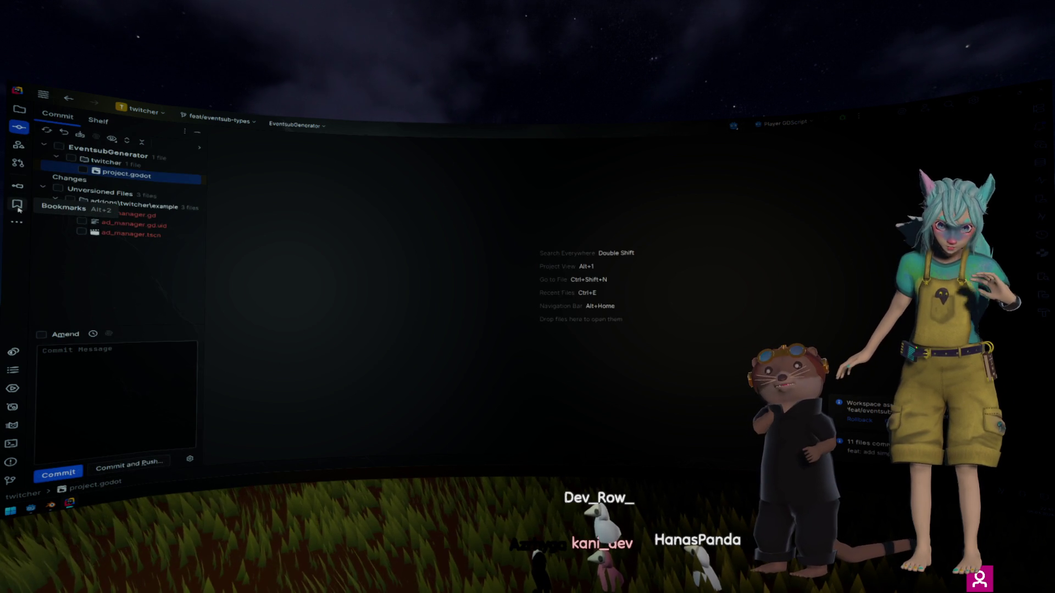
{"action": "left_click", "coordinate": [98, 121]}
Step: Unshelve the EventsubGenerator changelist, hide the Commit panel and switch to Blender
{"action": "right_click", "coordinate": [204, 160]}
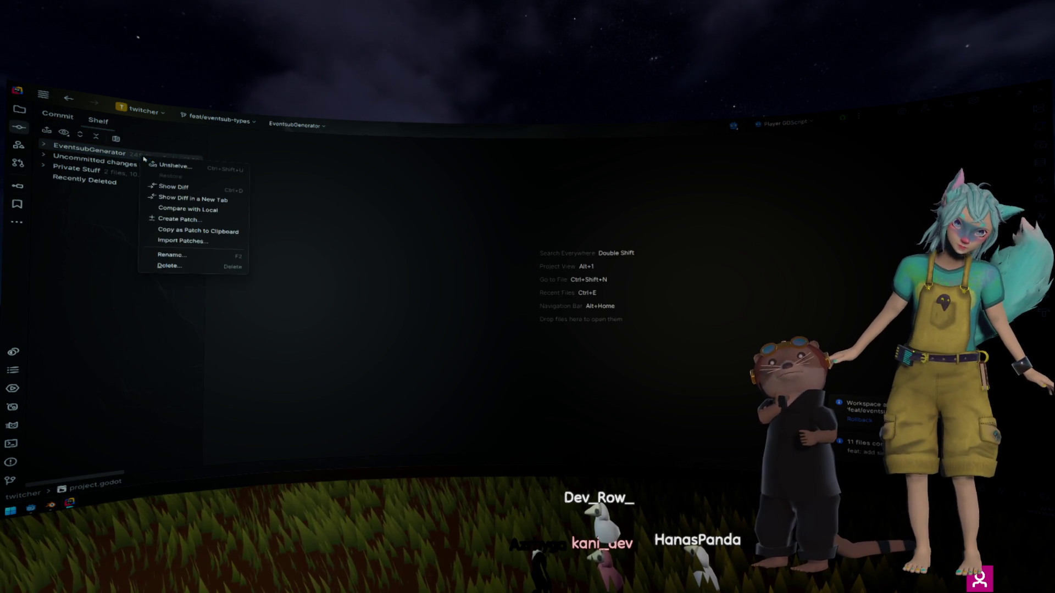
{"action": "left_click", "coordinate": [225, 164]}
{"action": "key", "text": "Return"}
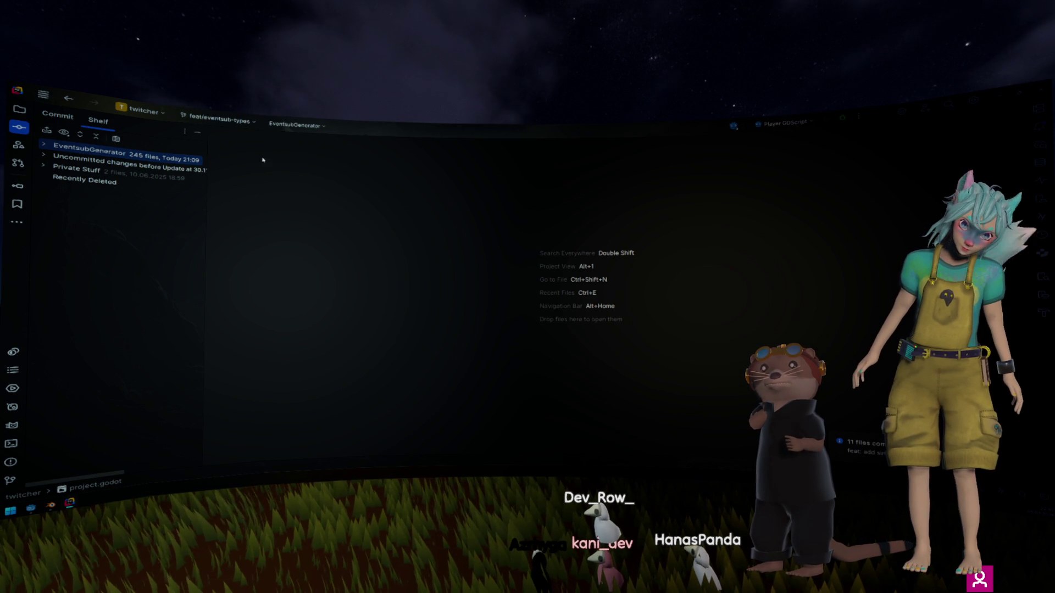
{"action": "key", "text": "alt+0"}
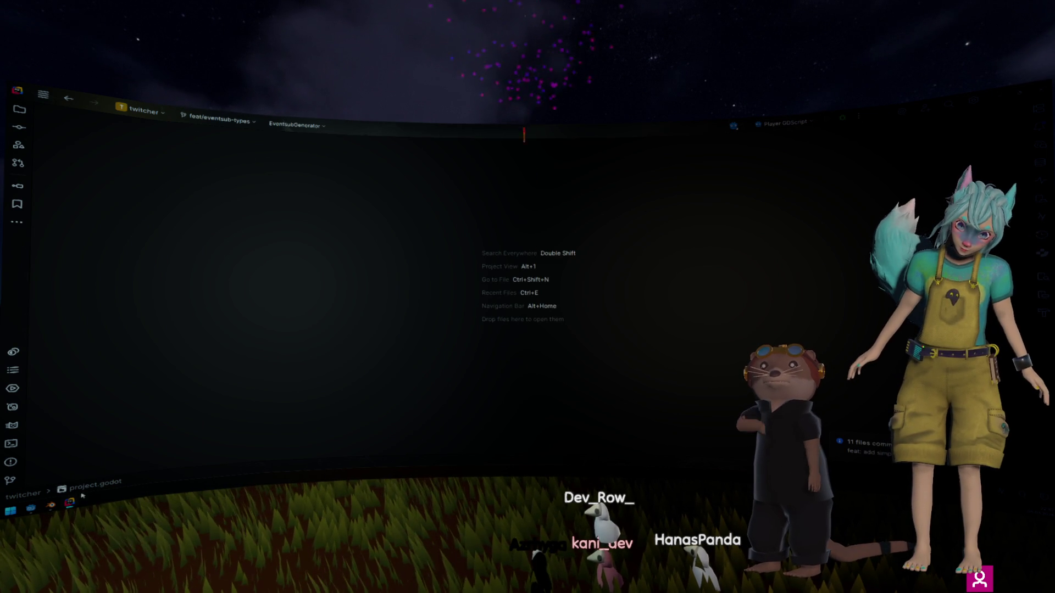
{"action": "key", "text": "alt+Tab"}
Step: Switch to the Modeling workspace in Object Mode with a front view of the otter
{"action": "key", "text": "KP_1"}
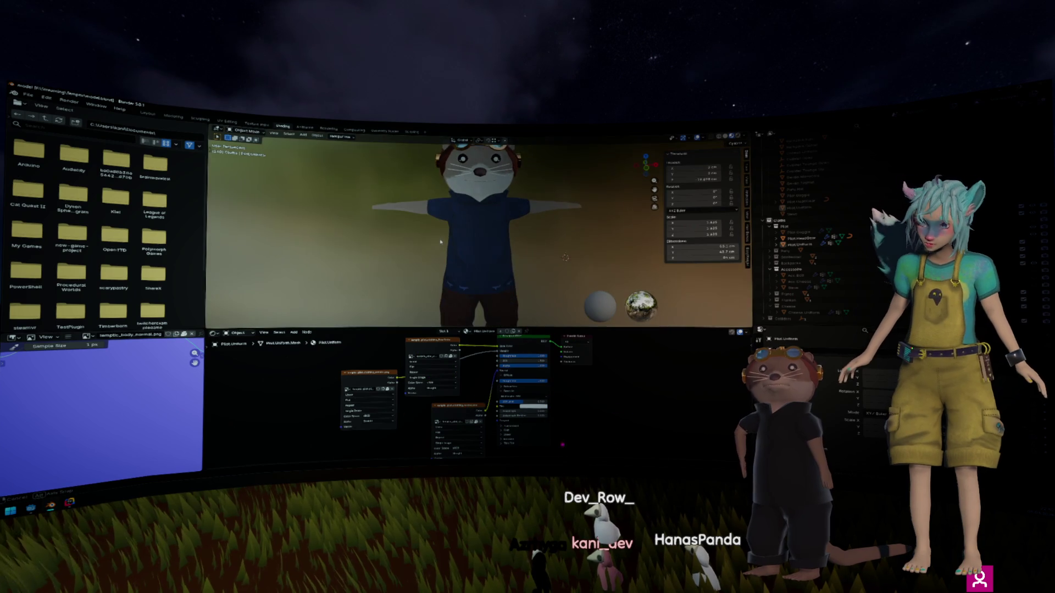
{"action": "scroll", "coordinate": [445, 253], "scroll_direction": "up", "scroll_amount": 3}
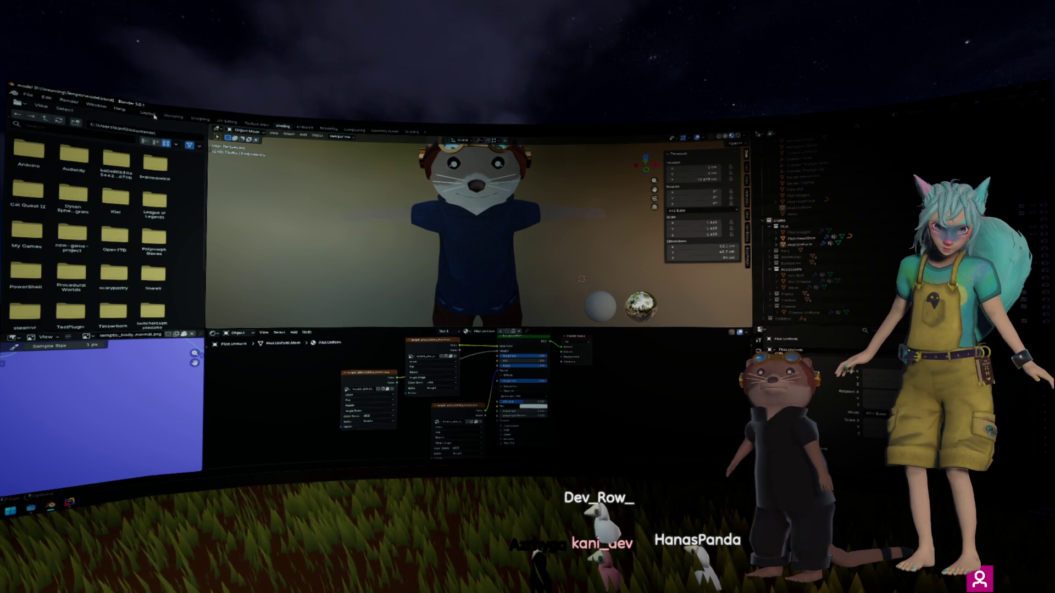
{"action": "left_click", "coordinate": [167, 117]}
{"action": "scroll", "coordinate": [431, 217], "scroll_direction": "down", "scroll_amount": 10}
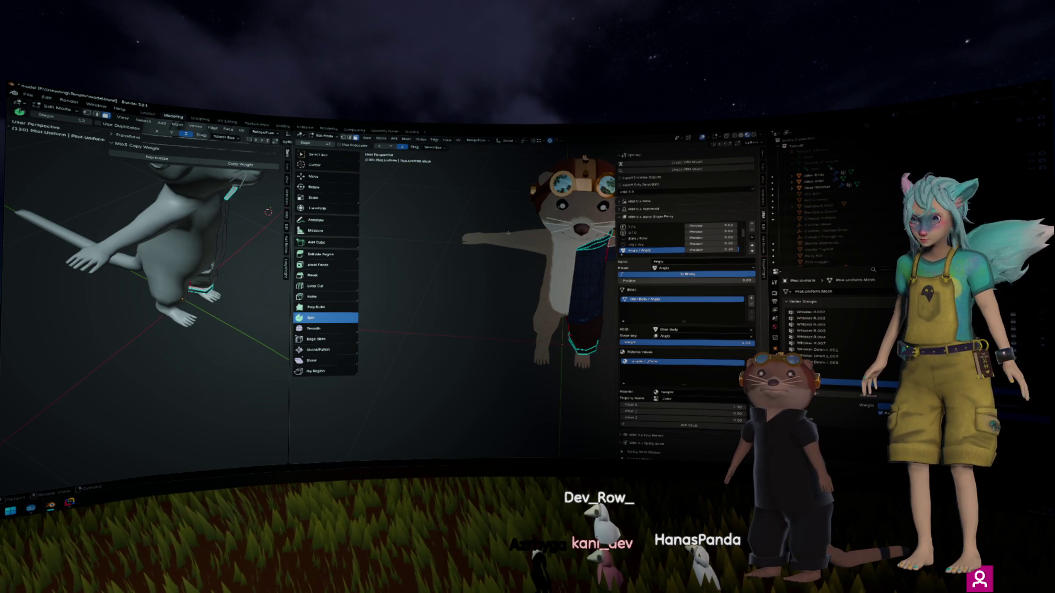
{"action": "key", "text": "Tab"}
{"action": "left_click_drag", "start_coordinate": [508, 233], "coordinate": [462, 295]}
{"action": "scroll", "coordinate": [537, 326], "scroll_direction": "up", "scroll_amount": 8}
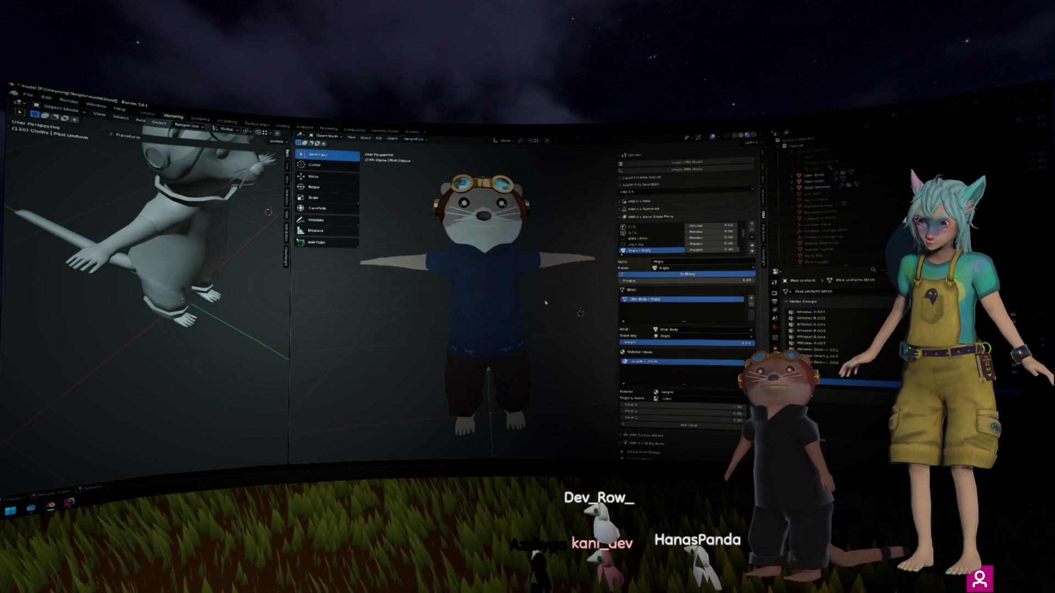
{"action": "scroll", "coordinate": [562, 332], "scroll_direction": "down", "scroll_amount": 5}
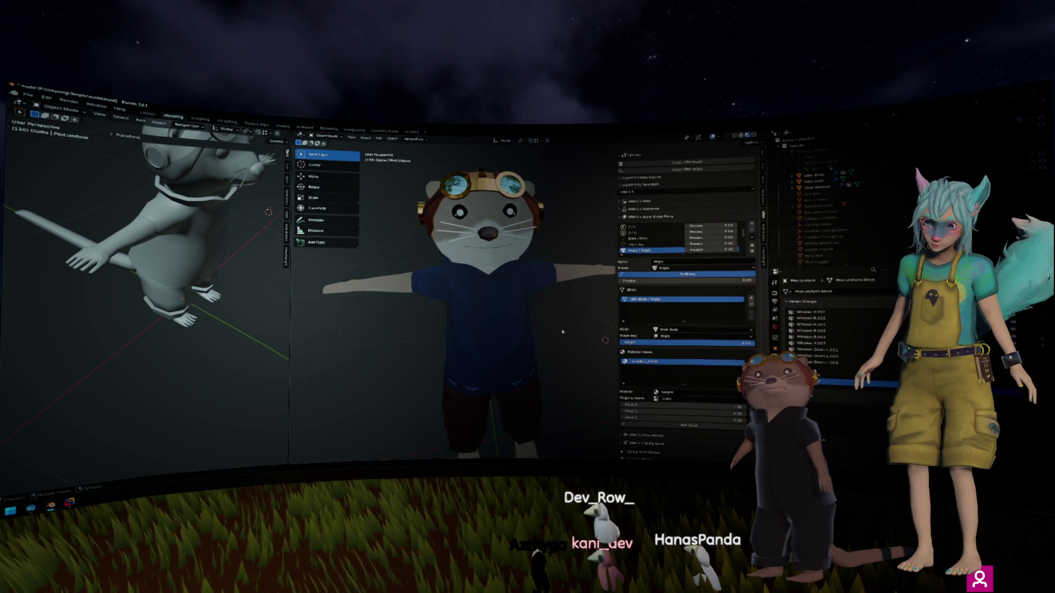
Step: Select the body and Tempfic.Armature and enter Edit Mode on the armature
{"action": "left_click", "coordinate": [850, 152]}
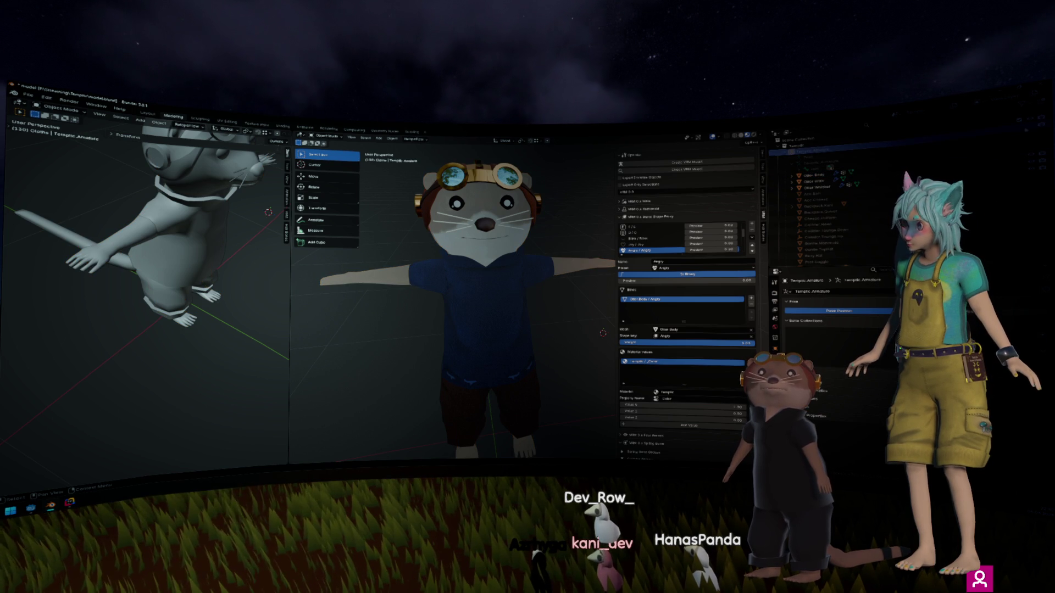
{"action": "left_click", "coordinate": [561, 271]}
{"action": "left_click", "coordinate": [561, 271]}
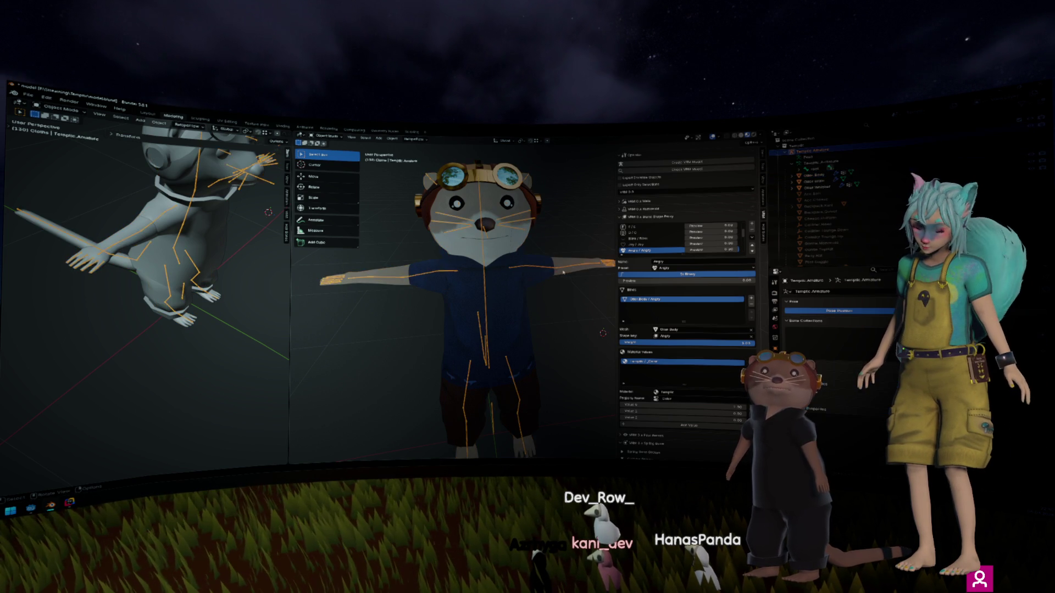
{"action": "key", "text": "Tab"}
{"action": "left_click_drag", "start_coordinate": [555, 298], "coordinate": [533, 277]}
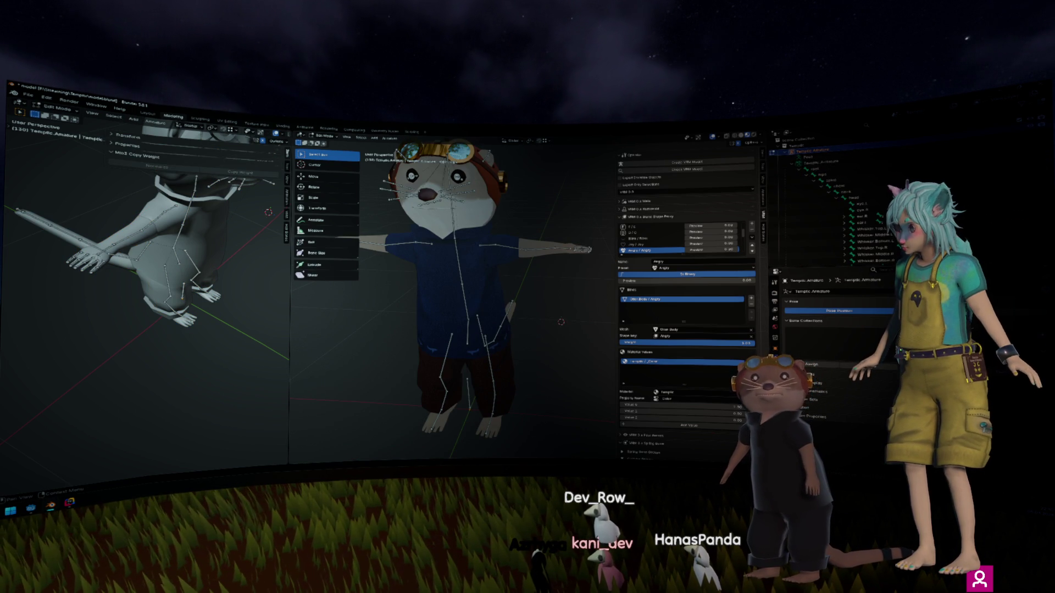
{"action": "scroll", "coordinate": [837, 385], "scroll_direction": "down", "scroll_amount": 1}
{"action": "scroll", "coordinate": [855, 393], "scroll_direction": "down", "scroll_amount": 1}
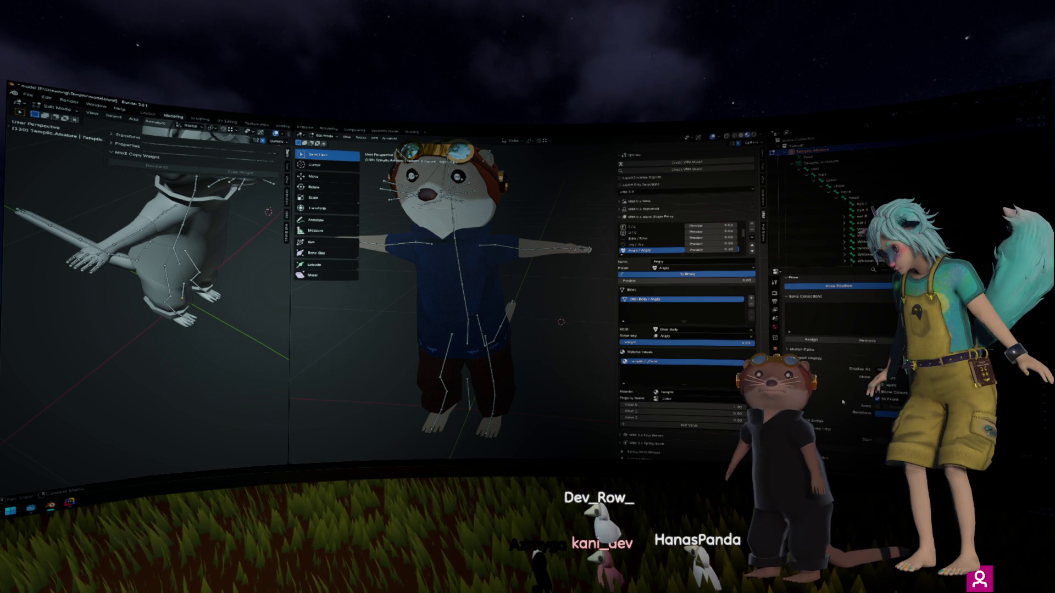
Step: Enable Axes display on the bones and view the skeleton from three-quarter side
{"action": "left_click", "coordinate": [877, 408]}
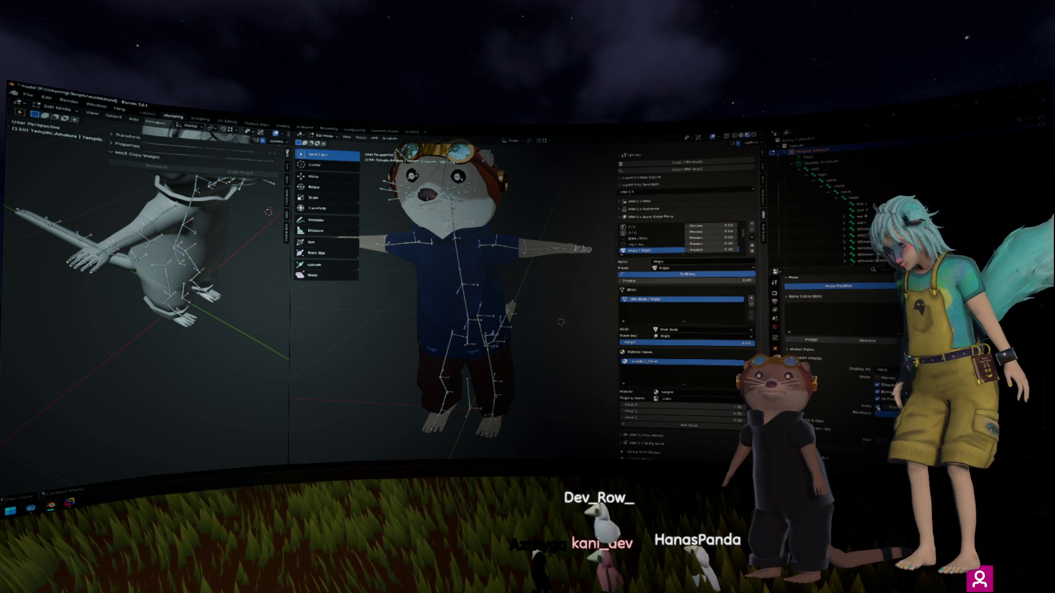
{"action": "left_click_drag", "start_coordinate": [580, 286], "coordinate": [549, 277]}
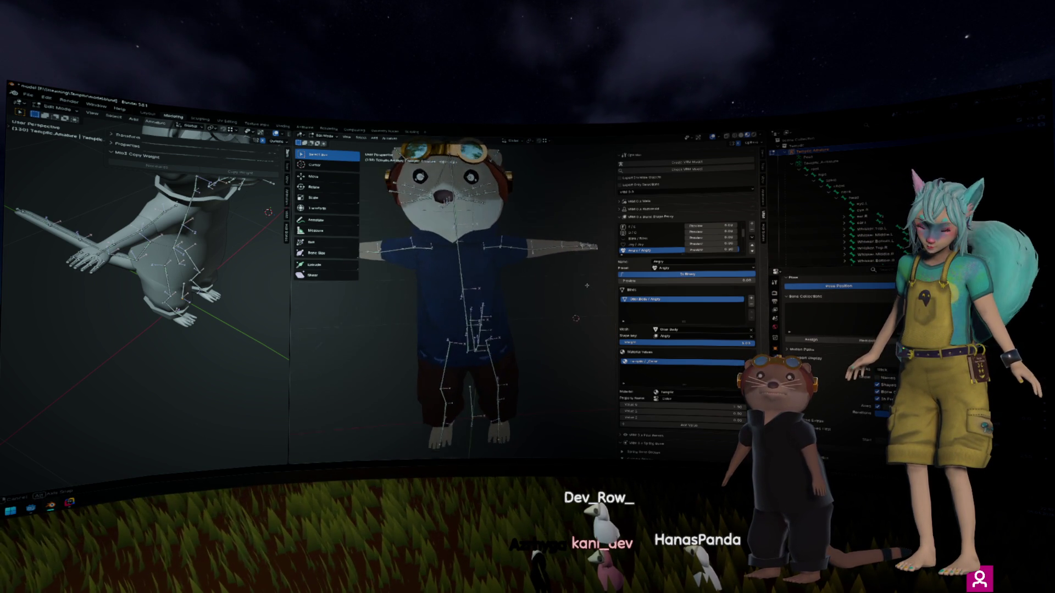
{"action": "scroll", "coordinate": [544, 273], "scroll_direction": "up", "scroll_amount": 5}
{"action": "scroll", "coordinate": [544, 273], "scroll_direction": "down", "scroll_amount": 5}
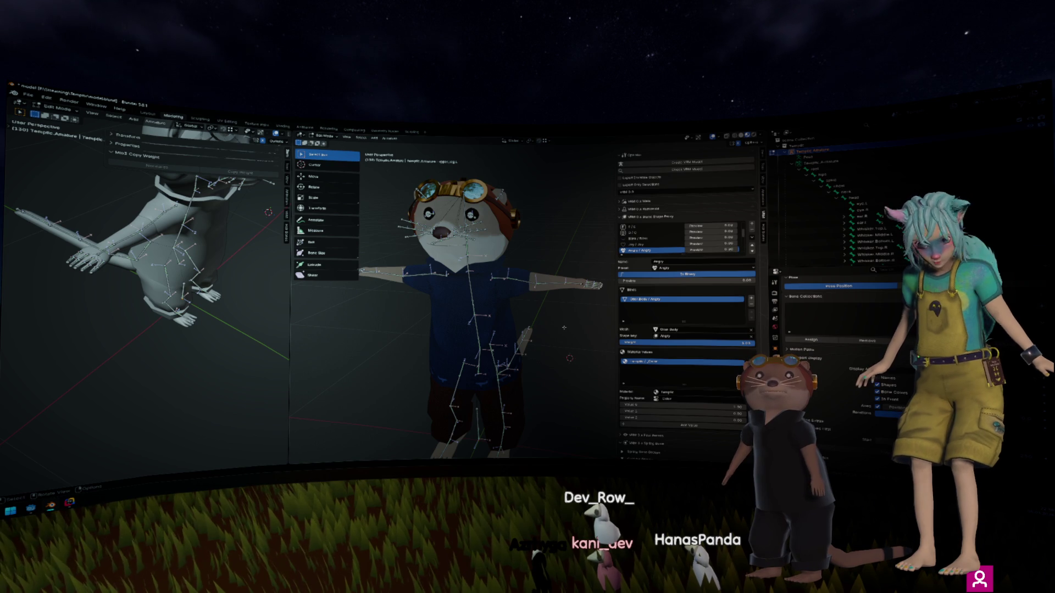
Step: Clear the roll on both upper arm and both forearm bones of the otter rig with Alt+R
{"action": "scroll", "coordinate": [564, 327], "scroll_direction": "up", "scroll_amount": 5}
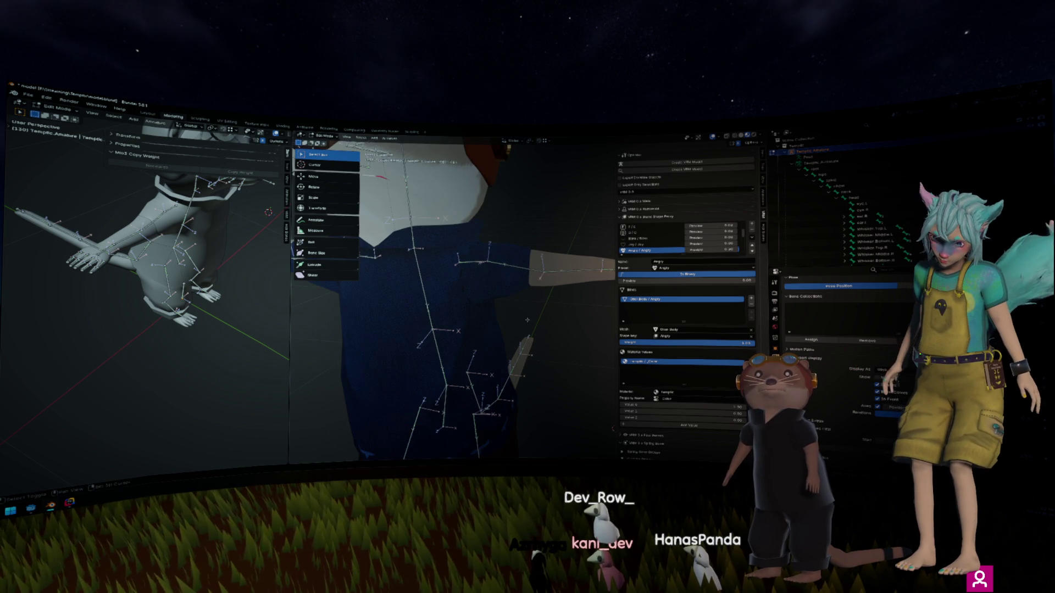
{"action": "mouse_move", "coordinate": [513, 346]}
{"action": "left_mouse_down"}
{"action": "mouse_move", "coordinate": [491, 341]}
{"action": "mouse_move", "coordinate": [559, 281]}
{"action": "left_mouse_up"}
{"action": "left_click", "coordinate": [481, 275]}
{"action": "left_click", "coordinate": [383, 271], "text": "ctrl"}
{"action": "key", "text": "KP_1"}
{"action": "left_click", "coordinate": [379, 278], "text": "ctrl"}
{"action": "left_click", "coordinate": [587, 288], "text": "ctrl"}
{"action": "key", "text": "alt+r"}
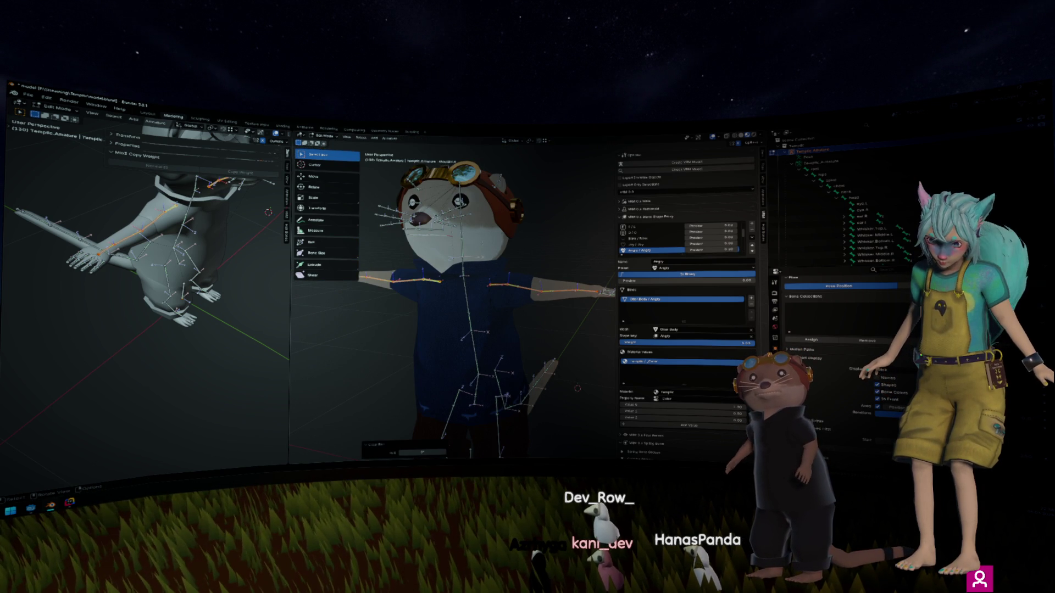
{"action": "mouse_move", "coordinate": [598, 247]}
{"action": "left_mouse_down"}
{"action": "mouse_move", "coordinate": [542, 294]}
{"action": "mouse_move", "coordinate": [570, 248]}
{"action": "left_mouse_up"}
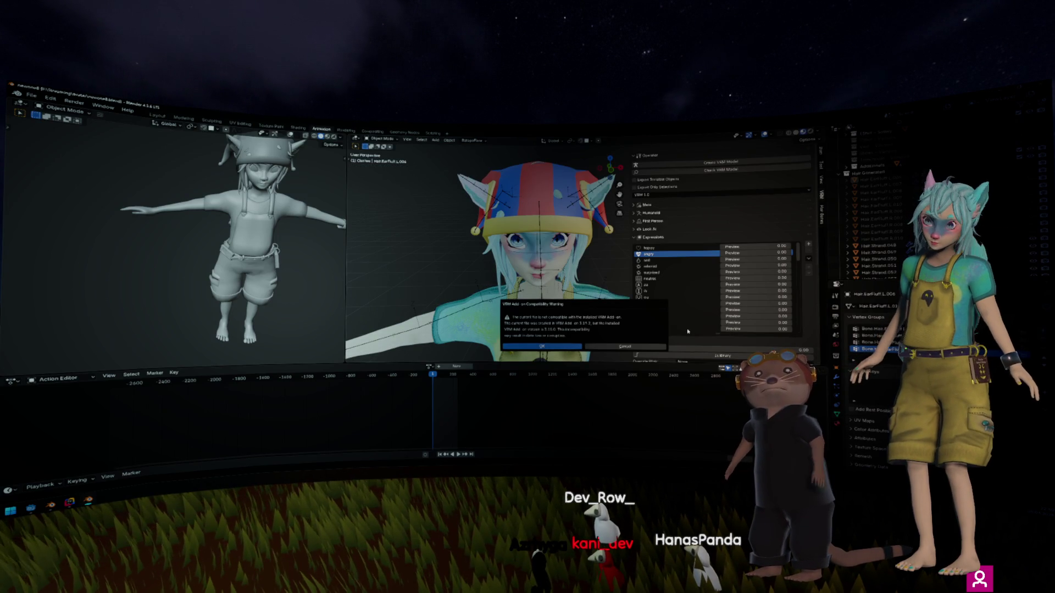
Step: Dismiss the VRM compatibility warning and orbit around the character
{"action": "left_click", "coordinate": [525, 348]}
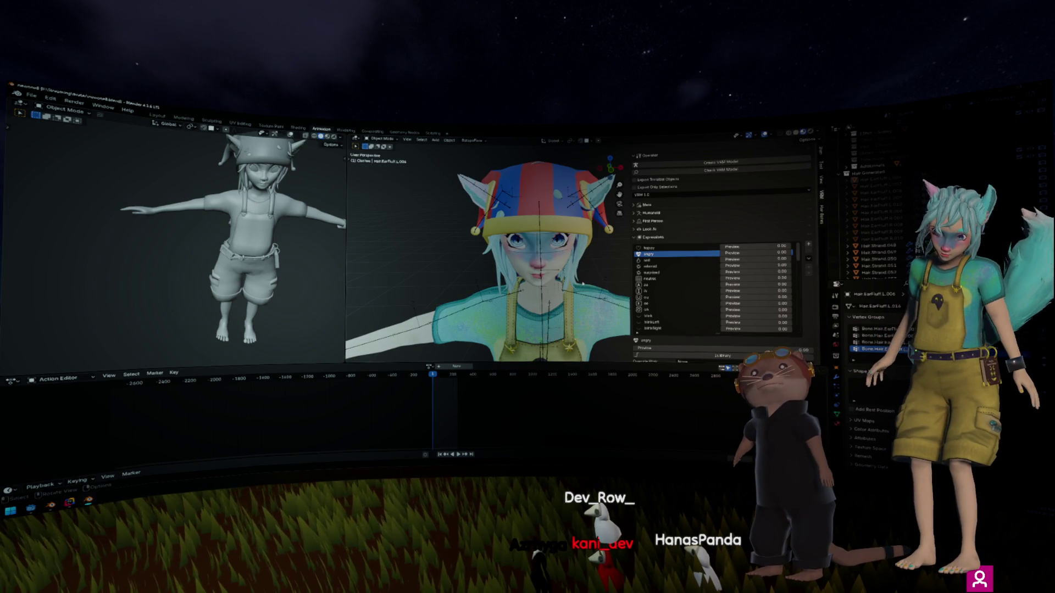
{"action": "scroll", "coordinate": [570, 303], "scroll_direction": "down", "scroll_amount": 2}
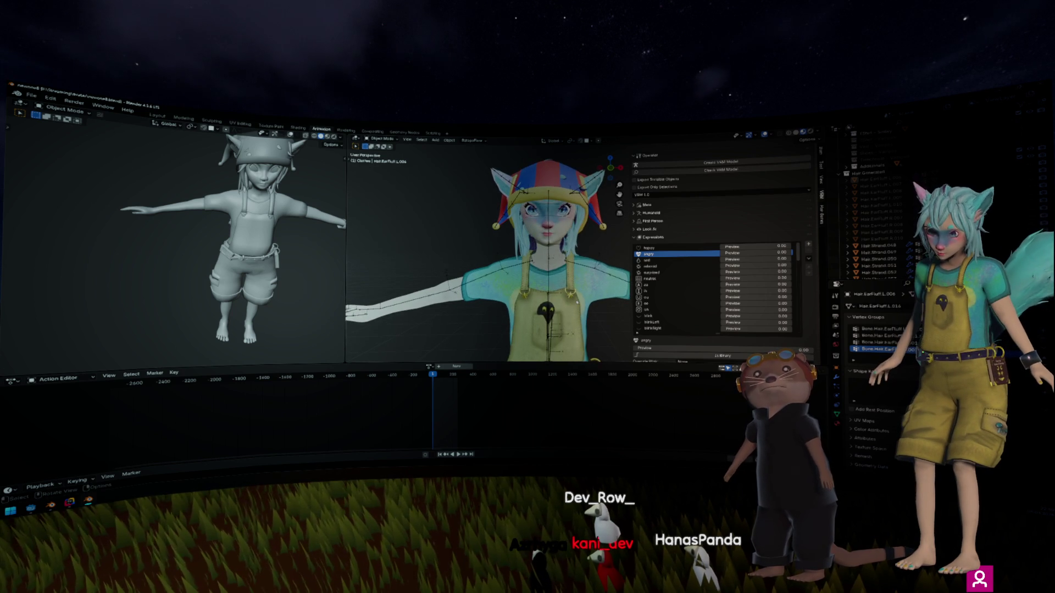
{"action": "key", "text": "KP_1"}
{"action": "scroll", "coordinate": [605, 316], "scroll_direction": "up", "scroll_amount": 4}
{"action": "scroll", "coordinate": [605, 316], "scroll_direction": "up", "scroll_amount": 3}
{"action": "left_click_drag", "start_coordinate": [604, 317], "coordinate": [491, 299]}
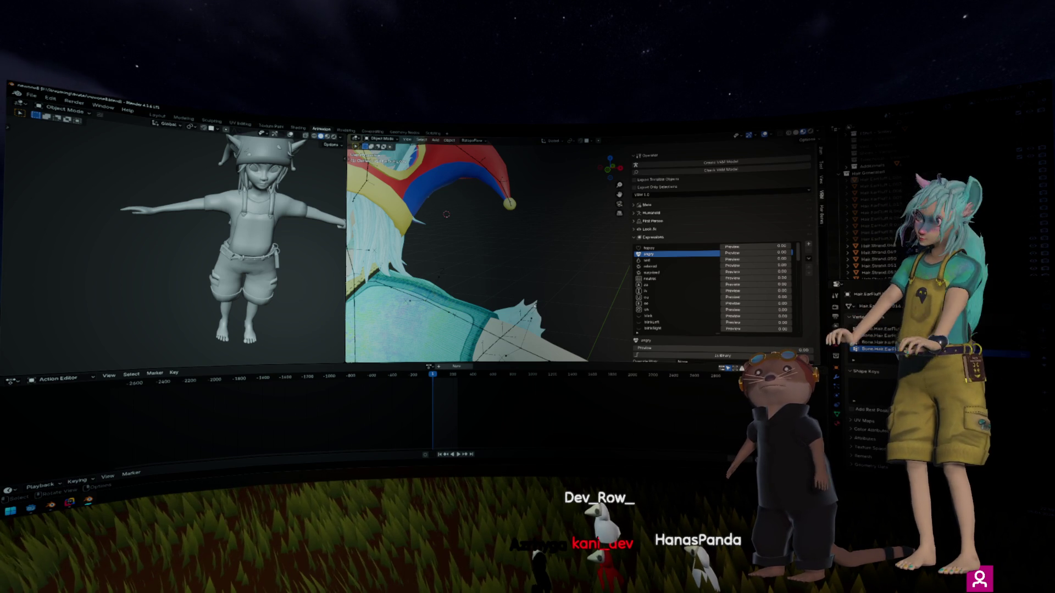
{"action": "scroll", "coordinate": [613, 292], "scroll_direction": "down", "scroll_amount": 5}
{"action": "mouse_move", "coordinate": [538, 309]}
{"action": "left_mouse_down"}
{"action": "mouse_move", "coordinate": [545, 283]}
{"action": "mouse_move", "coordinate": [512, 249]}
{"action": "left_mouse_up"}
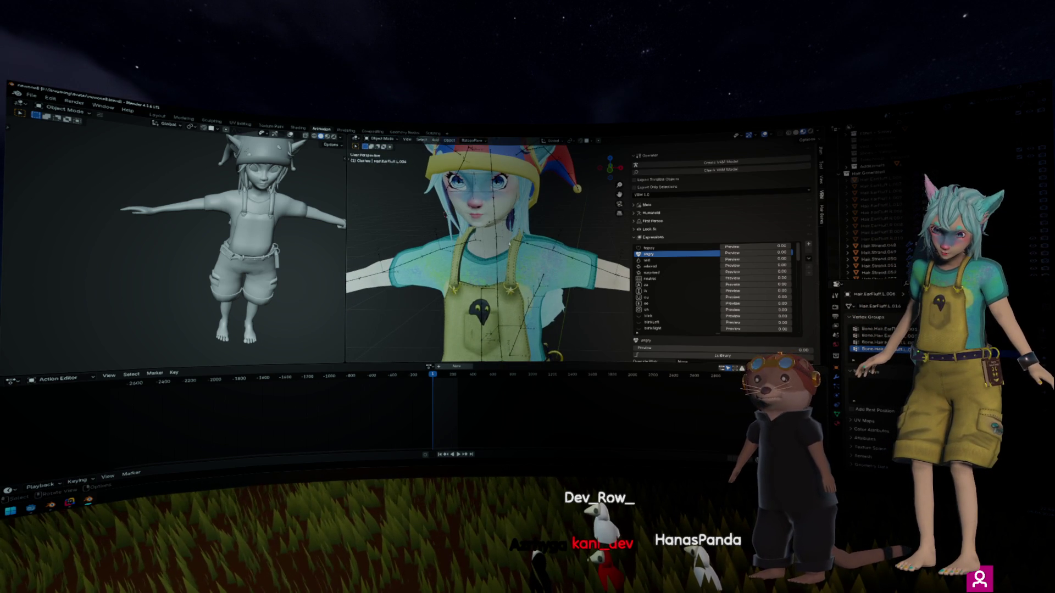
Step: Put the Kani Armature into Edit Mode in front orthographic view
{"action": "left_click", "coordinate": [515, 242]}
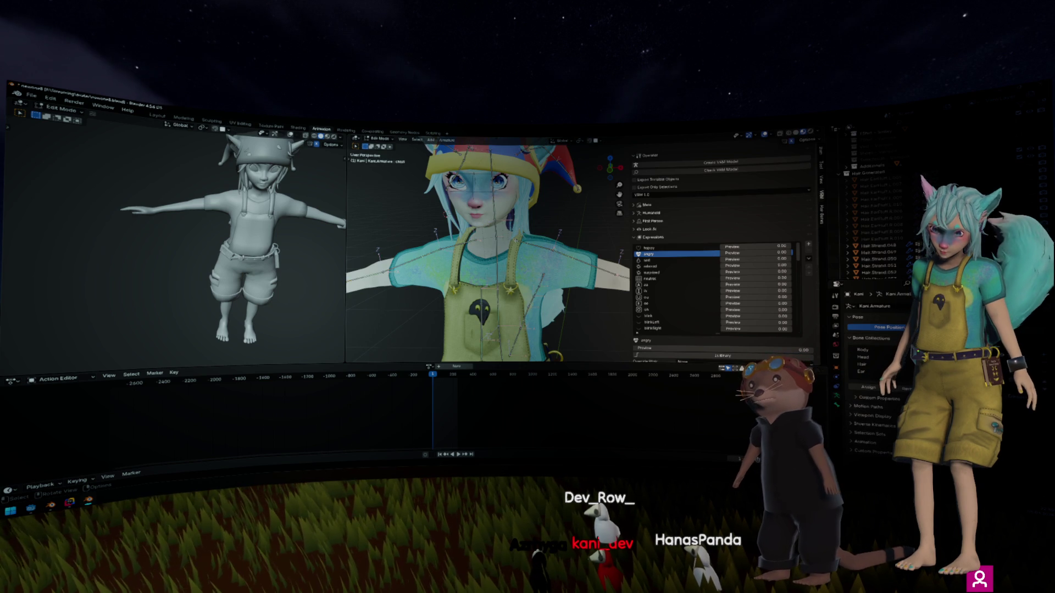
{"action": "key", "text": "Tab"}
{"action": "key", "text": "KP_1"}
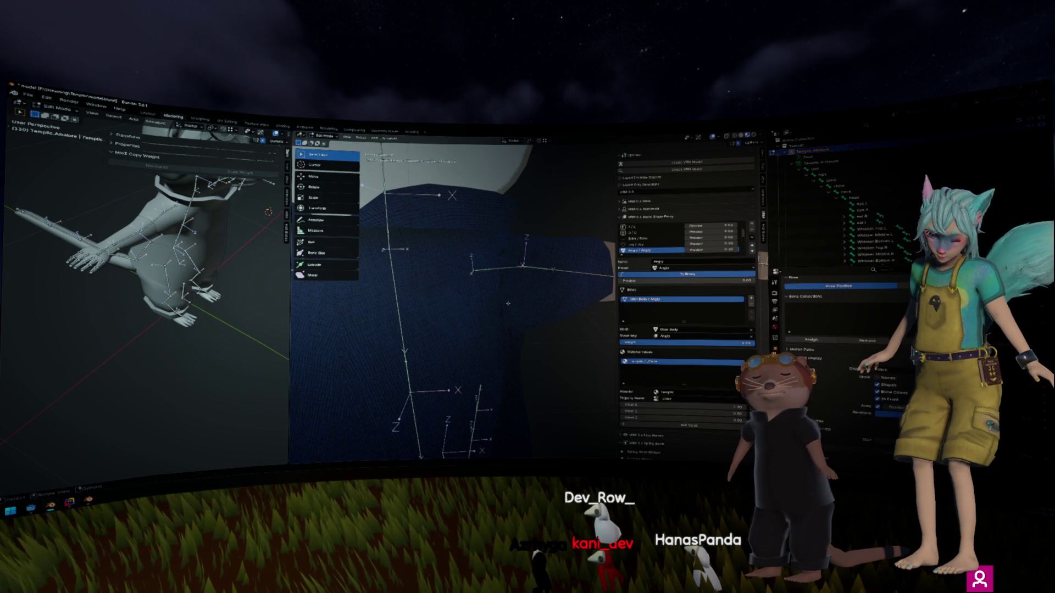
Step: Raise the selected shoulder and arm bones in three successive moves from the front orthographic view
{"action": "key", "text": "KP_1"}
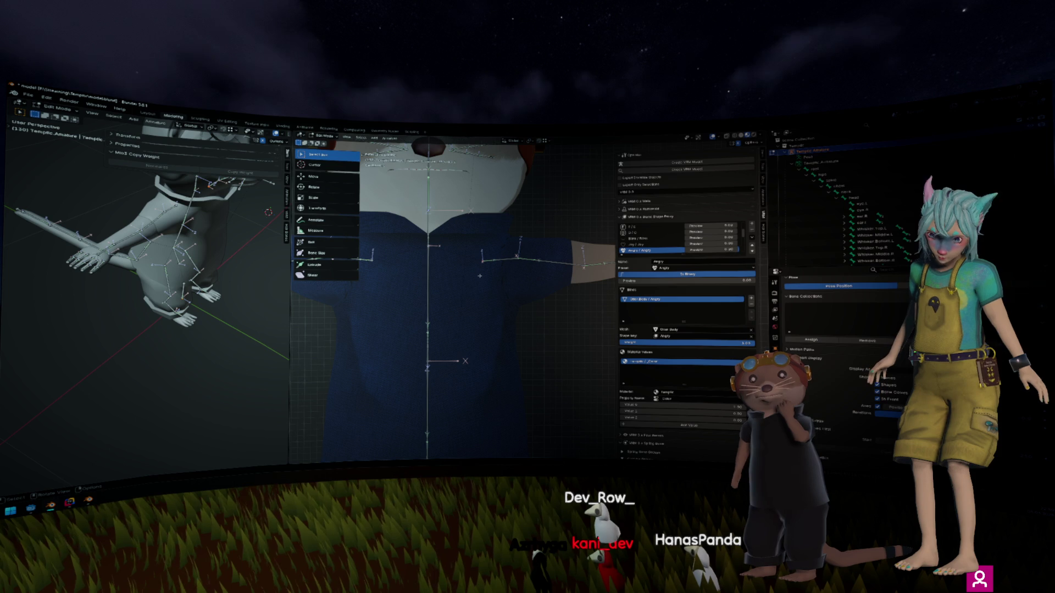
{"action": "key", "text": "g"}
{"action": "left_click", "coordinate": [468, 257]}
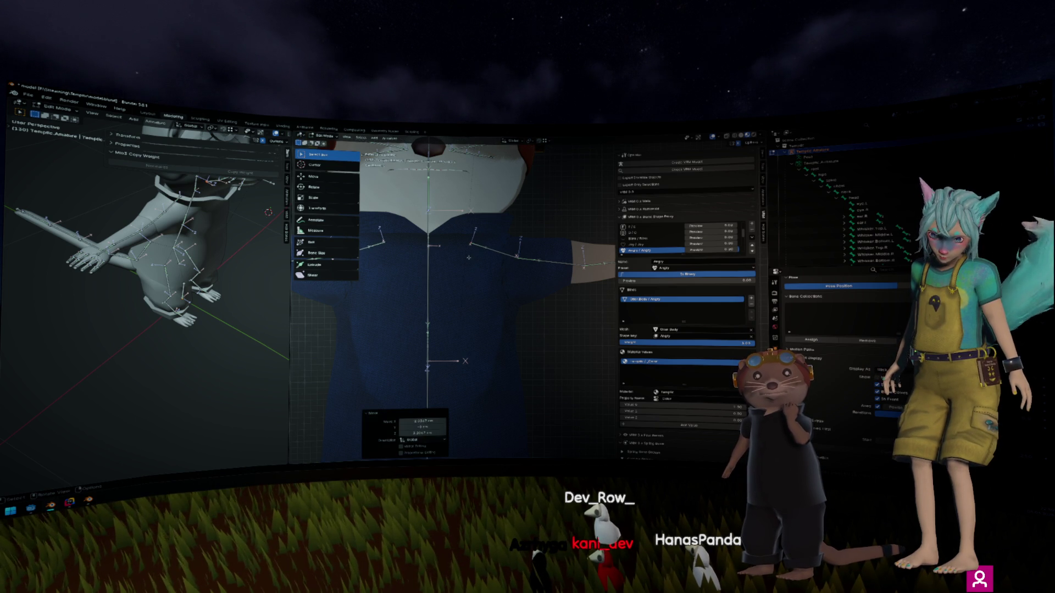
{"action": "key", "text": "g"}
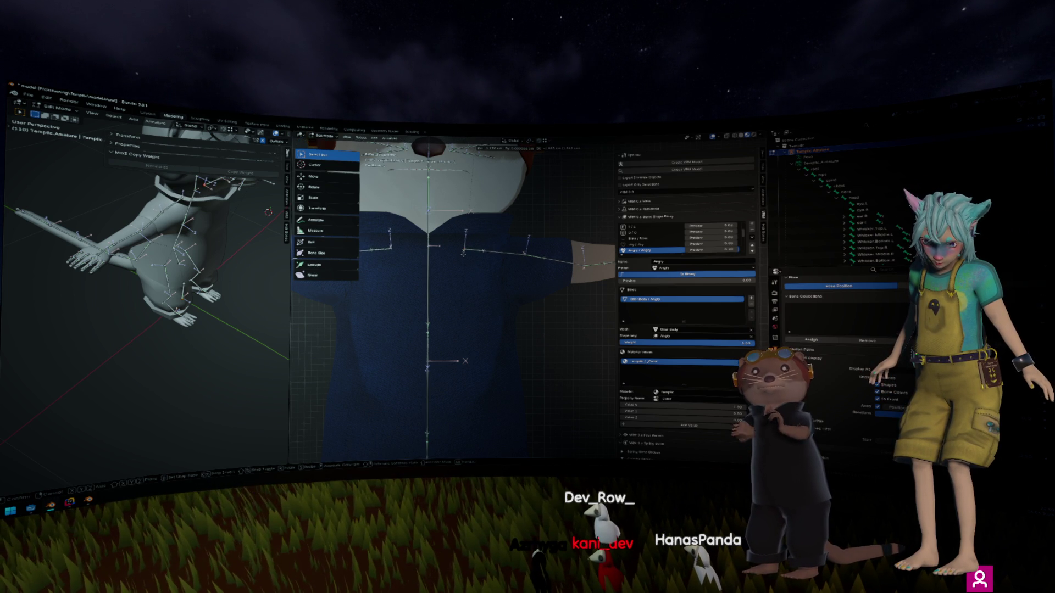
{"action": "left_click", "coordinate": [464, 255]}
{"action": "key", "text": "g"}
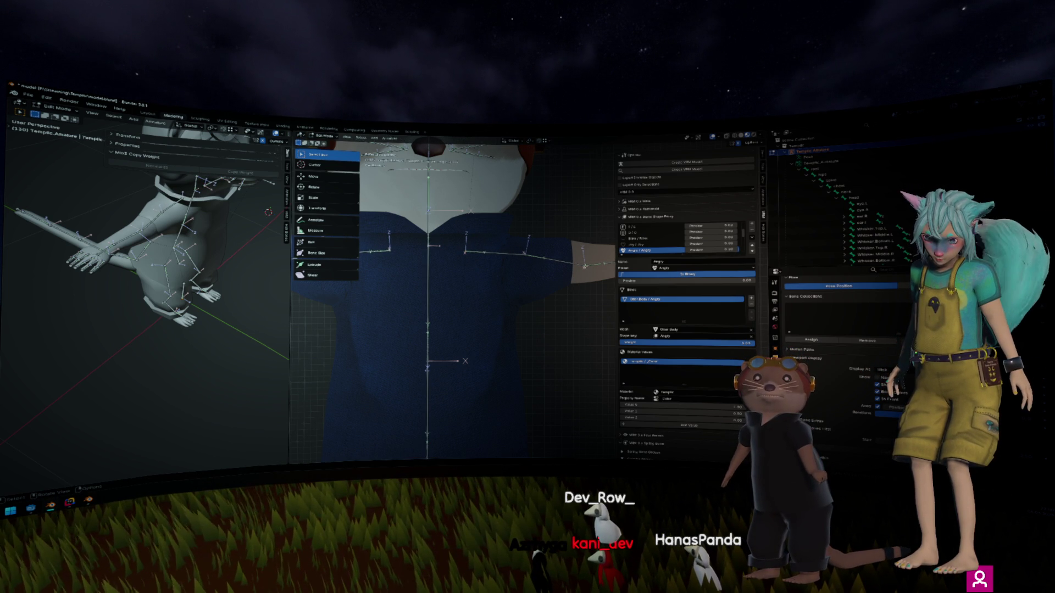
{"action": "left_click", "coordinate": [574, 241]}
{"action": "left_click_drag", "start_coordinate": [574, 242], "coordinate": [558, 252]}
{"action": "key", "text": "KP_1"}
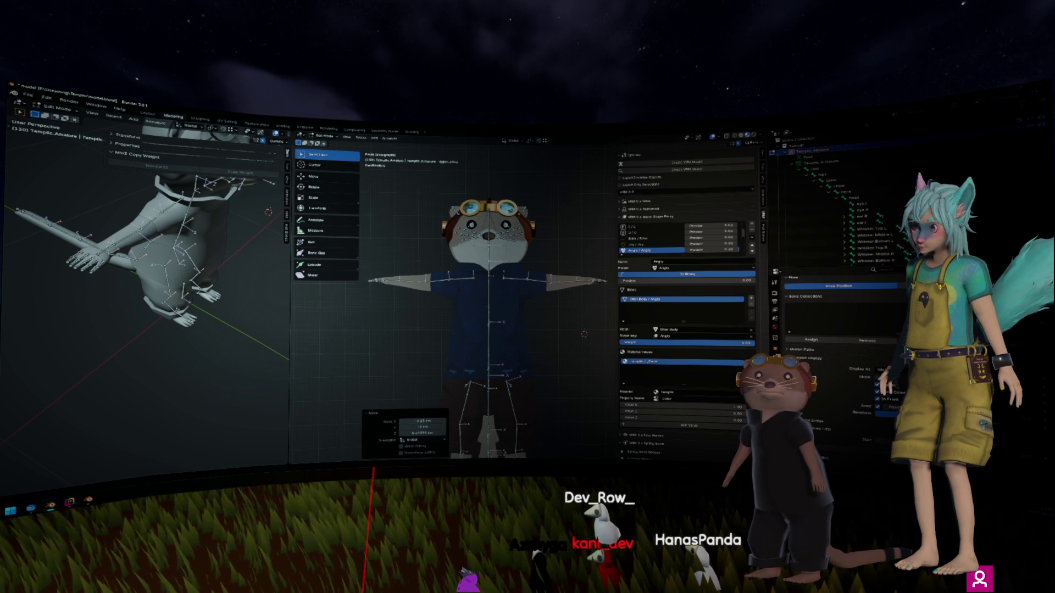
Step: Return the armature to Object Mode, deselect everything and save the otter model
{"action": "left_click", "coordinate": [566, 217]}
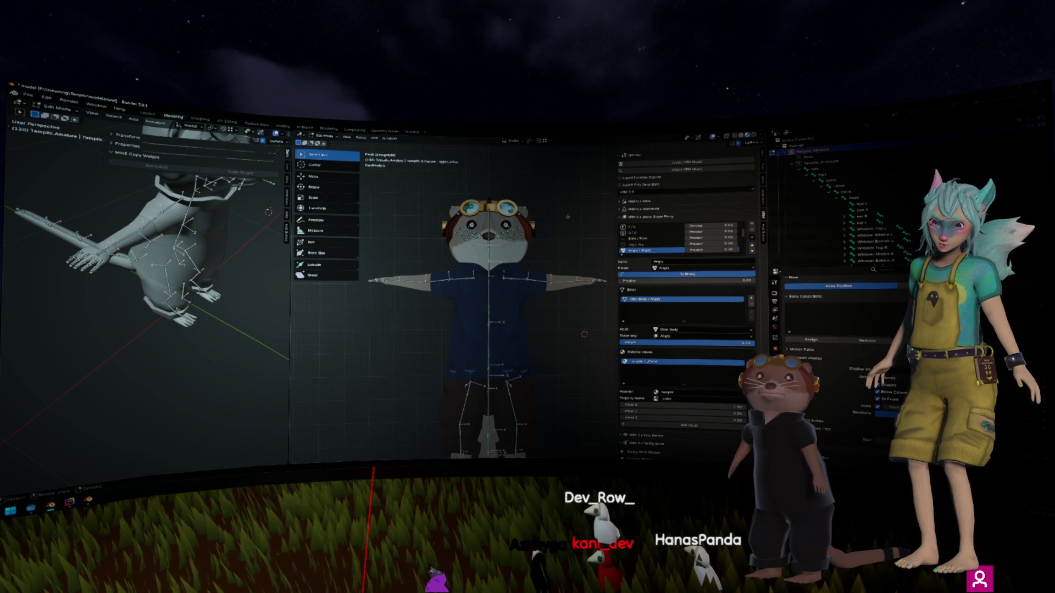
{"action": "key", "text": "Tab"}
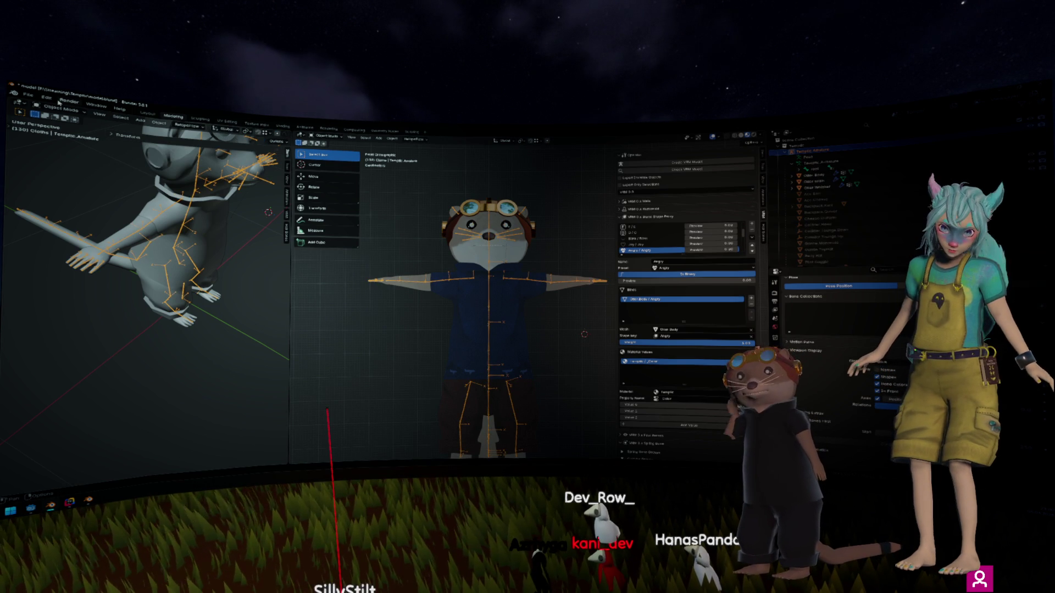
{"action": "key", "text": "alt+a"}
{"action": "key", "text": "ctrl+s"}
Step: Export the otter model via File > Export > VRM (.vrm)
{"action": "left_click", "coordinate": [31, 98]}
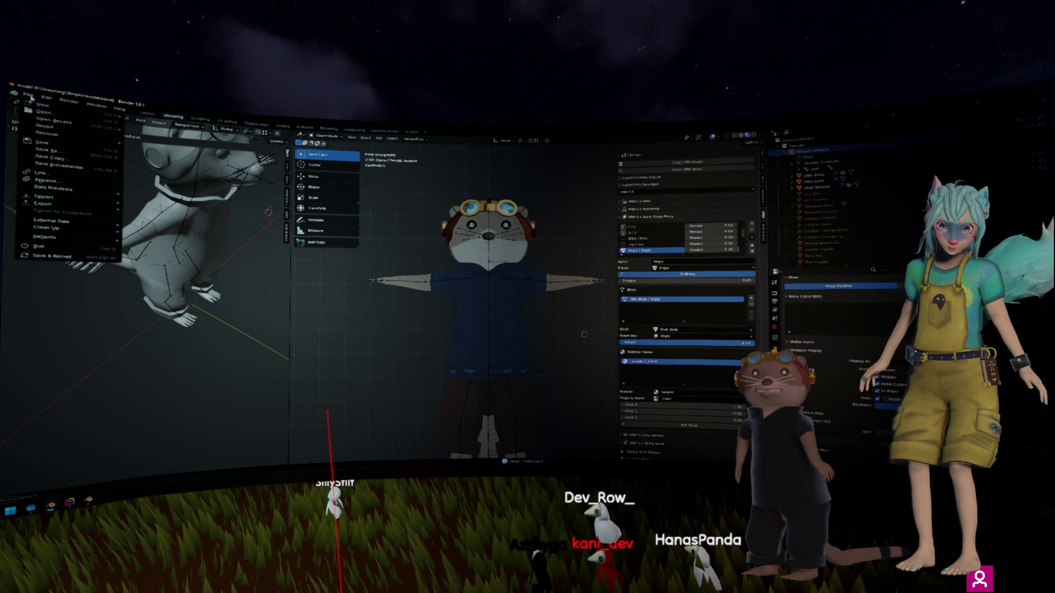
{"action": "mouse_move", "coordinate": [44, 204]}
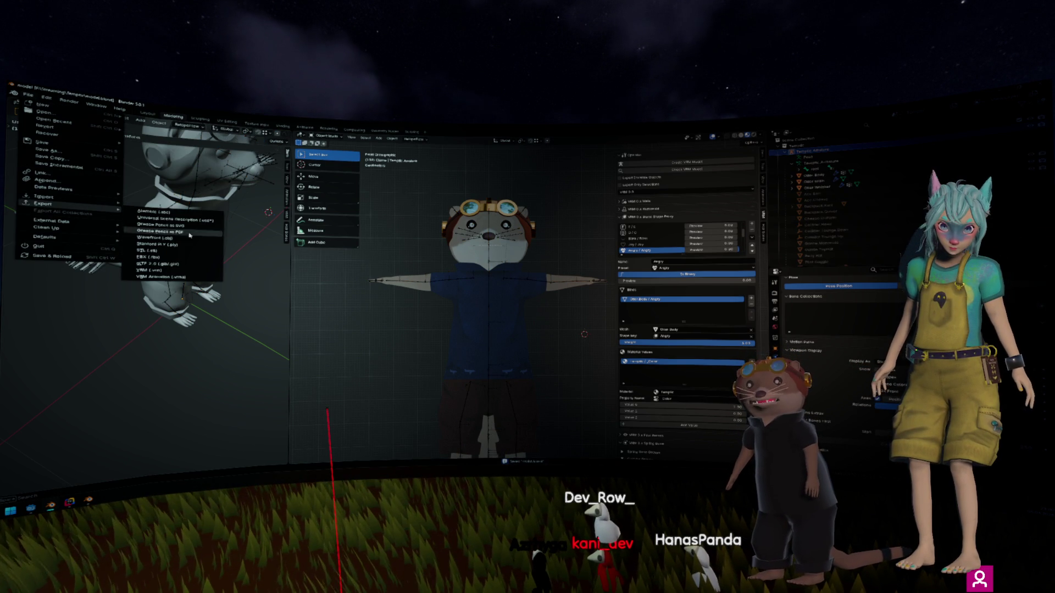
{"action": "left_click", "coordinate": [193, 271]}
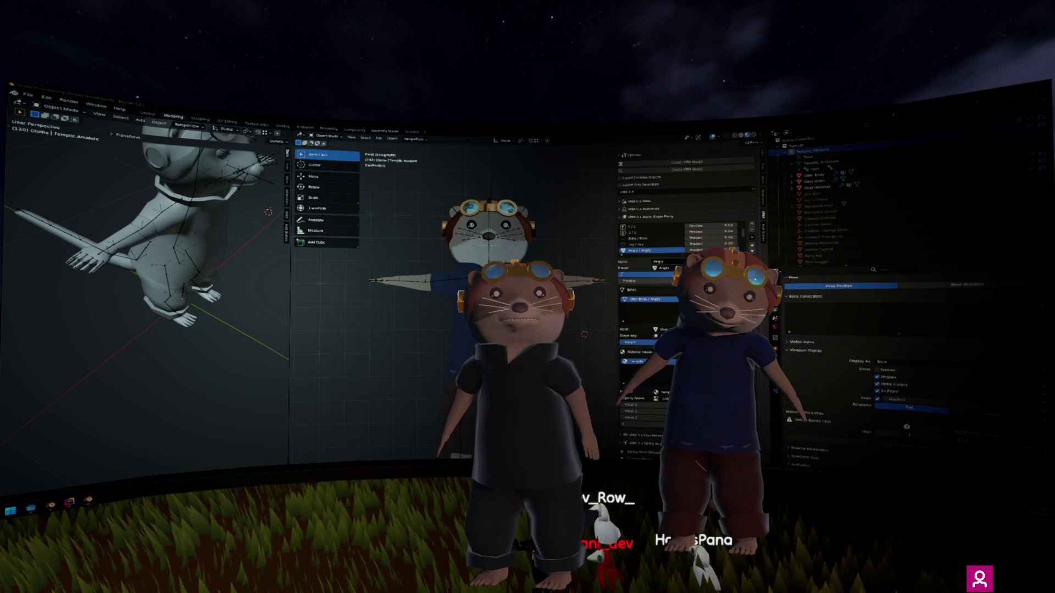
{"action": "left_click_drag", "start_coordinate": [586, 292], "coordinate": [551, 260]}
{"action": "key", "text": "KP_1"}
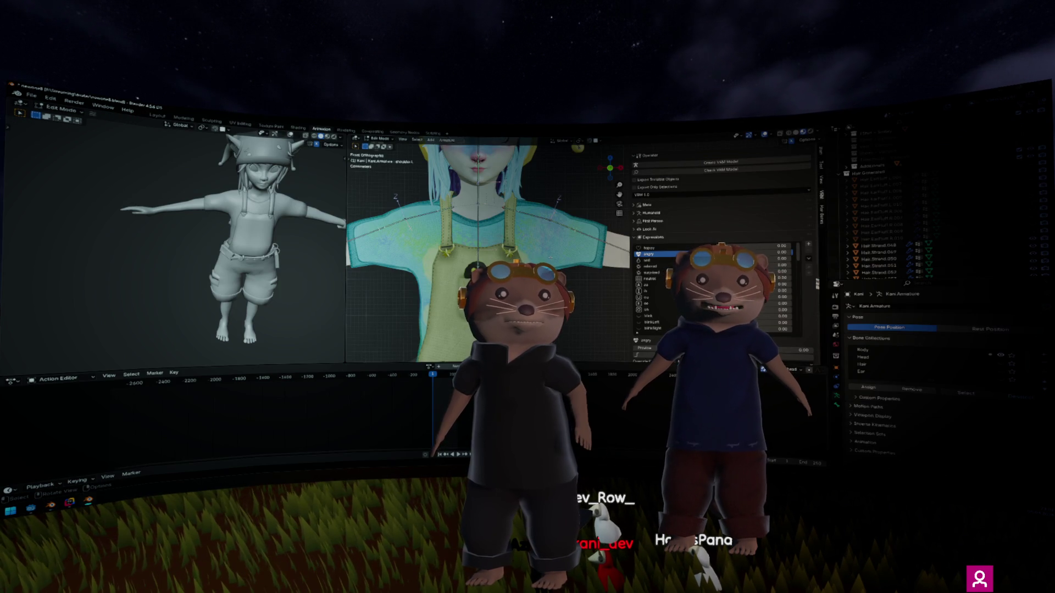
{"action": "scroll", "coordinate": [433, 263], "scroll_direction": "down", "scroll_amount": 8}
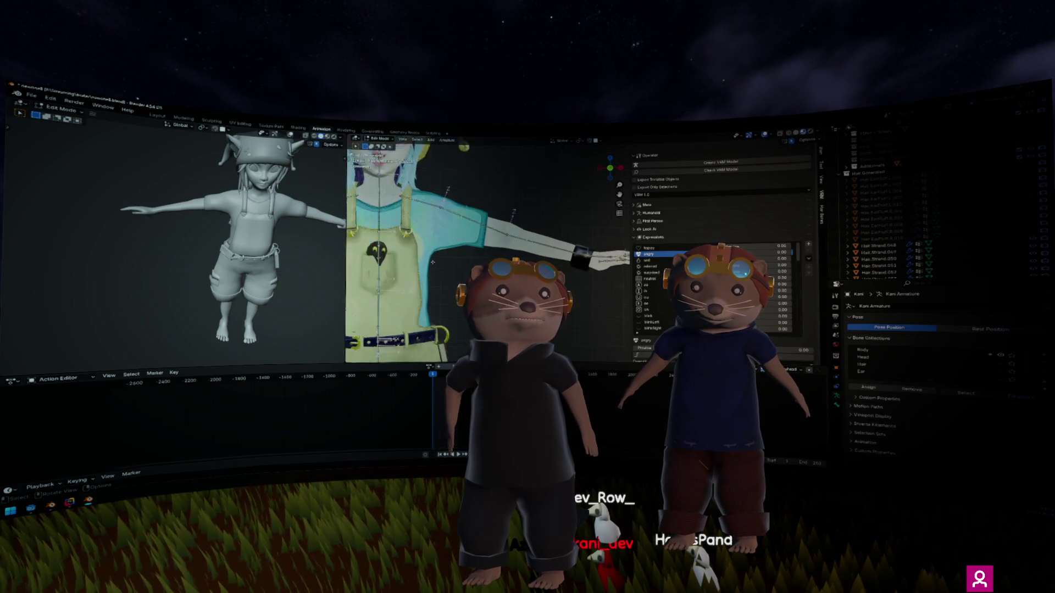
{"action": "scroll", "coordinate": [433, 263], "scroll_direction": "down", "scroll_amount": 3}
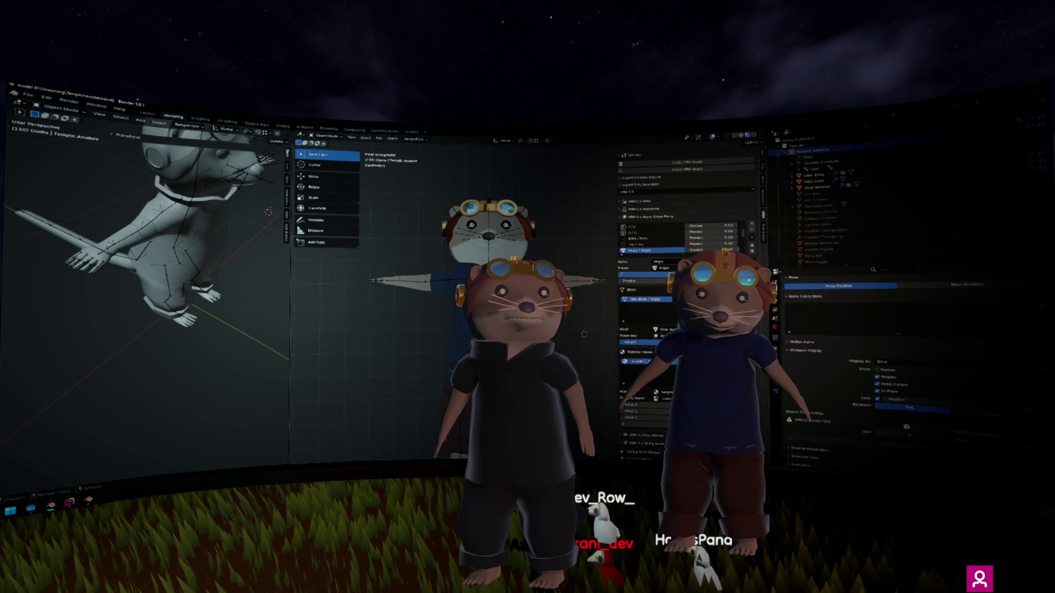
{"action": "scroll", "coordinate": [451, 274], "scroll_direction": "up", "scroll_amount": 5}
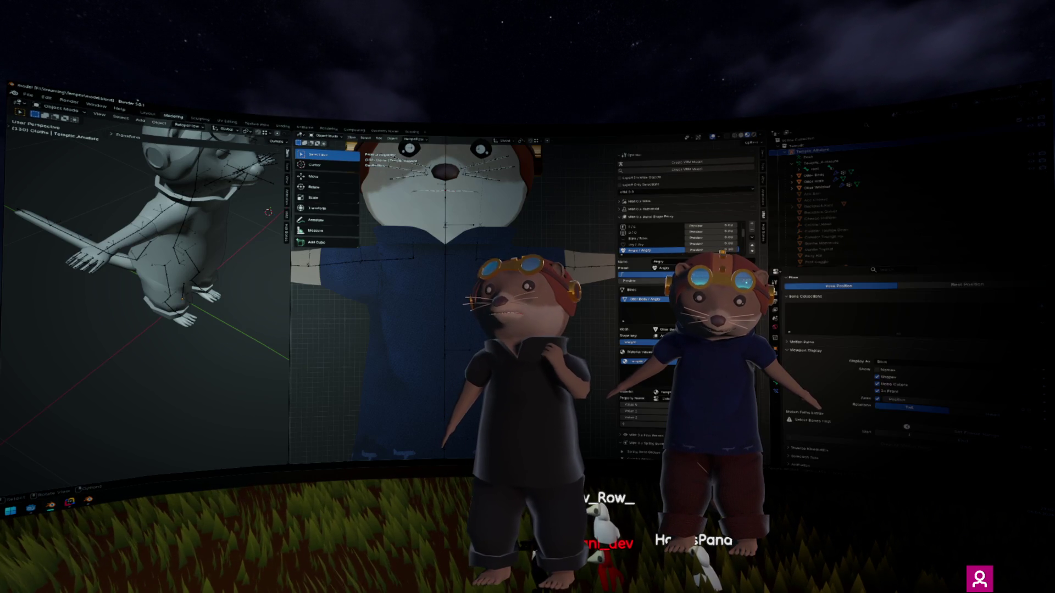
{"action": "key", "text": "KP_4"}
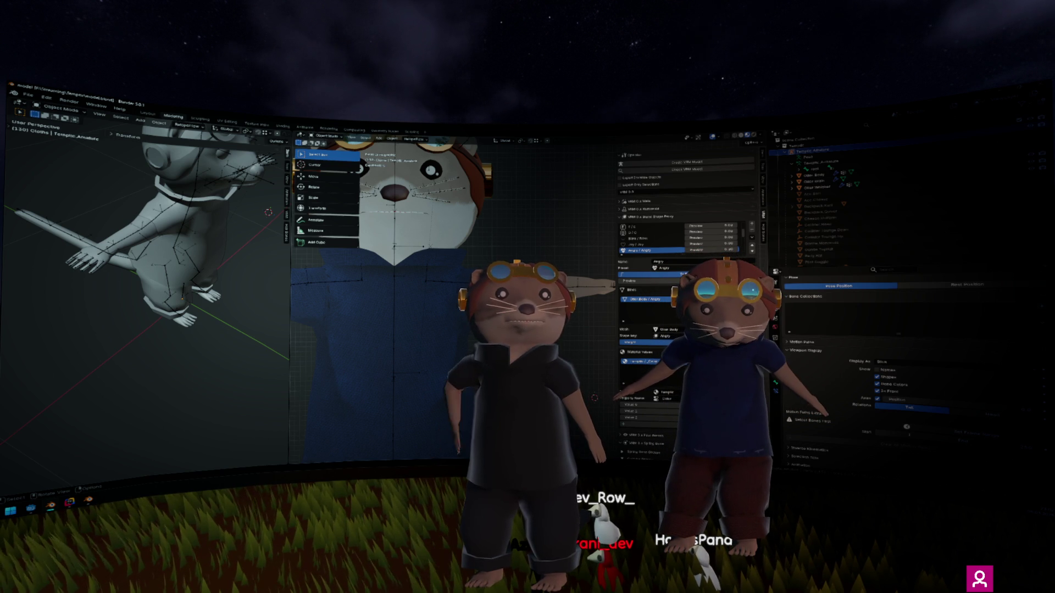
Step: Select the otter's armature and reposition its arm bones in Edit Mode
{"action": "left_click", "coordinate": [181, 248]}
{"action": "left_click", "coordinate": [818, 150]}
{"action": "key", "text": "Tab"}
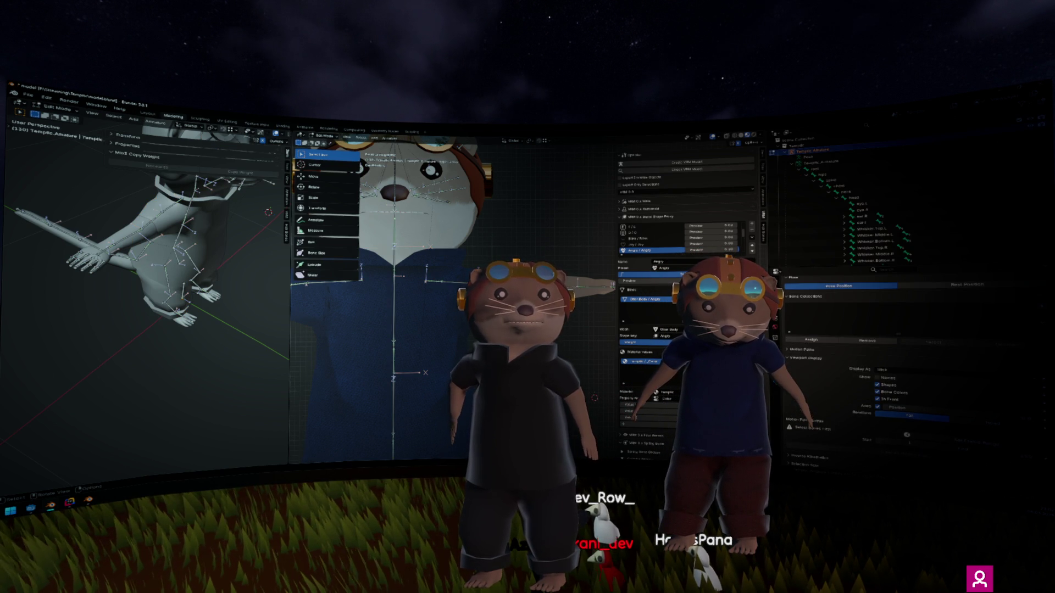
{"action": "key", "text": "g"}
{"action": "key", "text": "Return"}
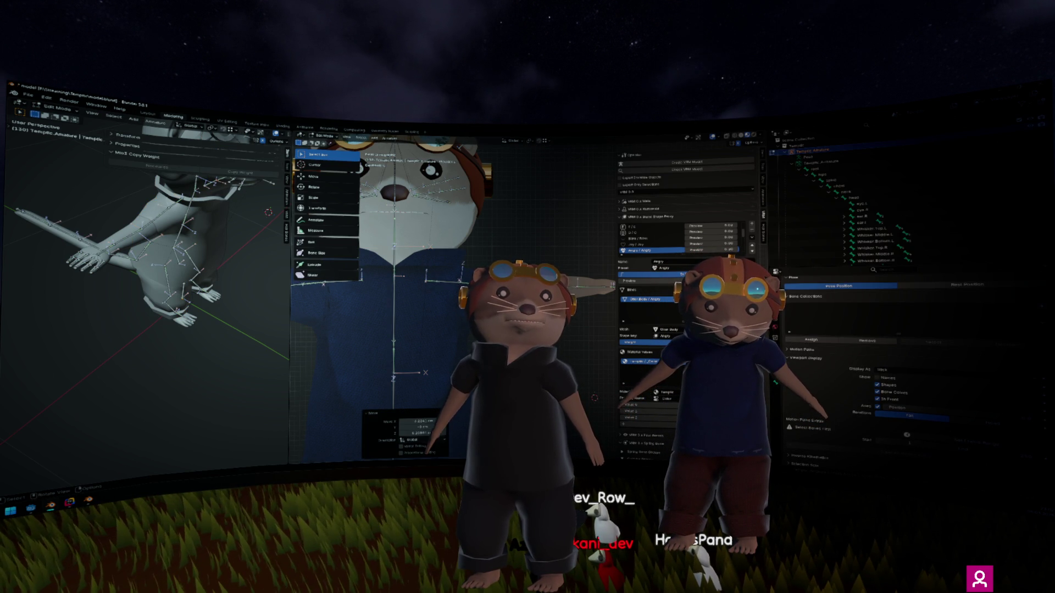
{"action": "key", "text": "g"}
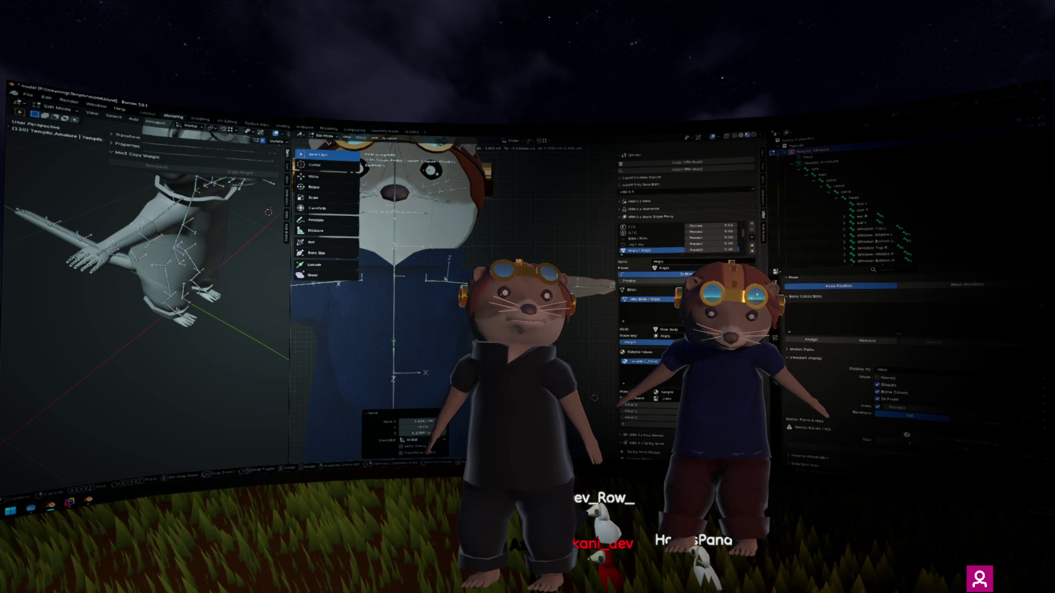
{"action": "key", "text": "Return"}
{"action": "left_click", "coordinate": [421, 282]}
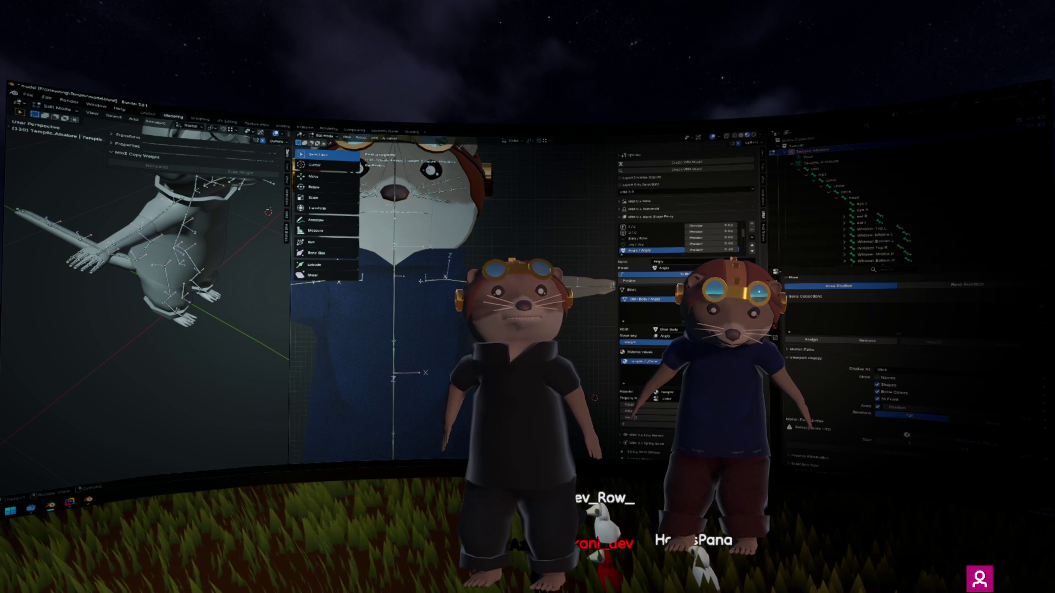
{"action": "key", "text": "g"}
{"action": "key", "text": "Return"}
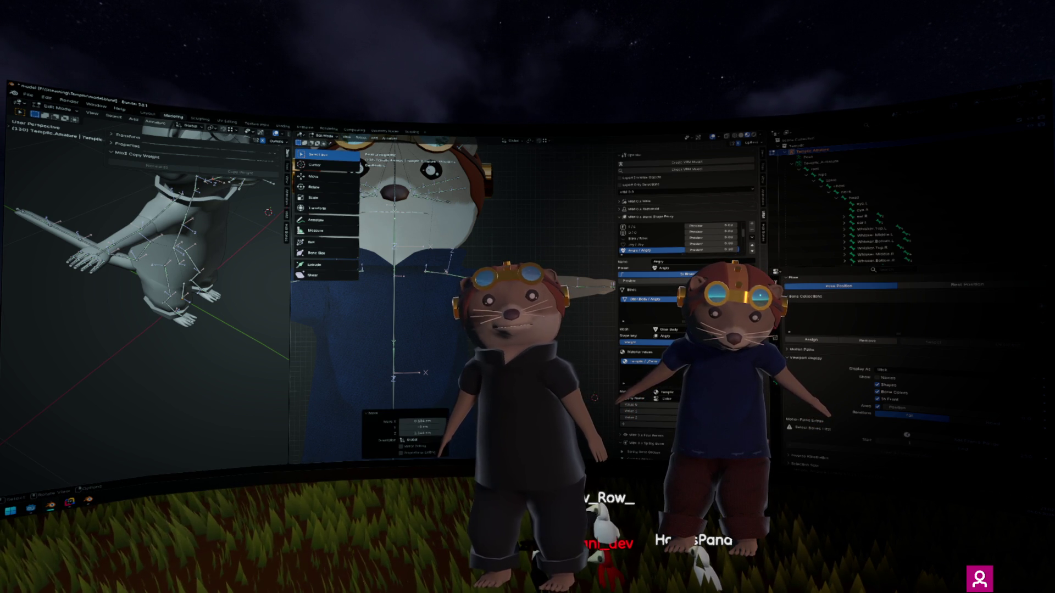
{"action": "key", "text": "Tab"}
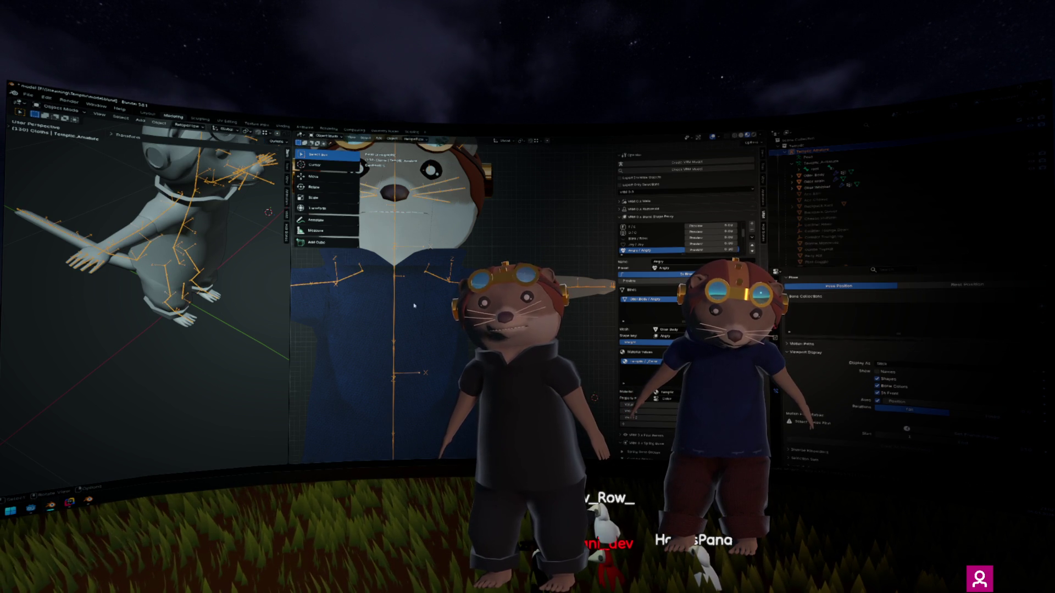
Step: Reselect the armature and move the arm bones again, checking them from the top view
{"action": "left_click", "coordinate": [27, 95]}
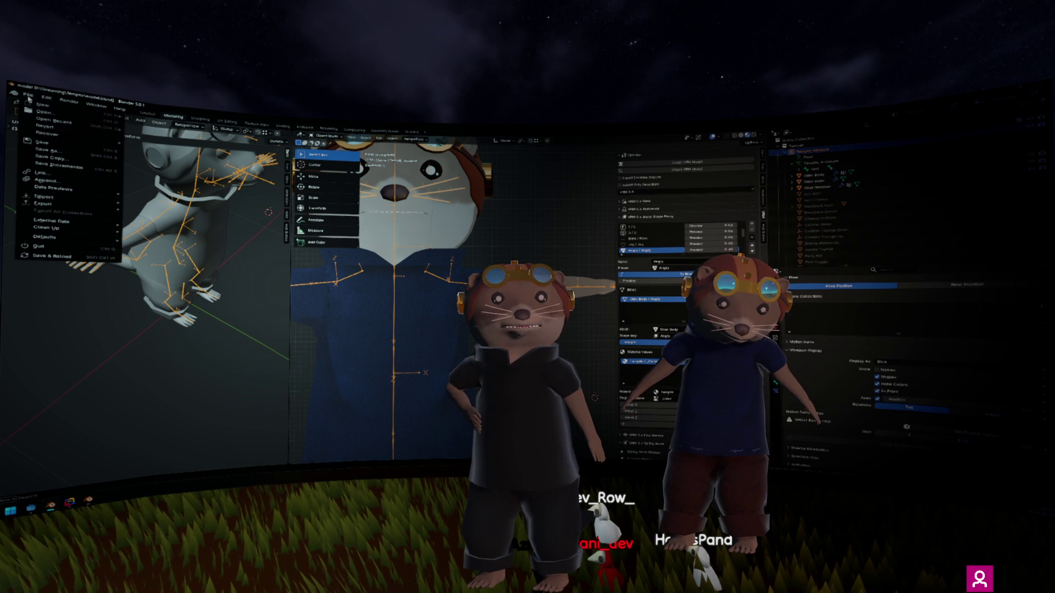
{"action": "key", "text": "Escape"}
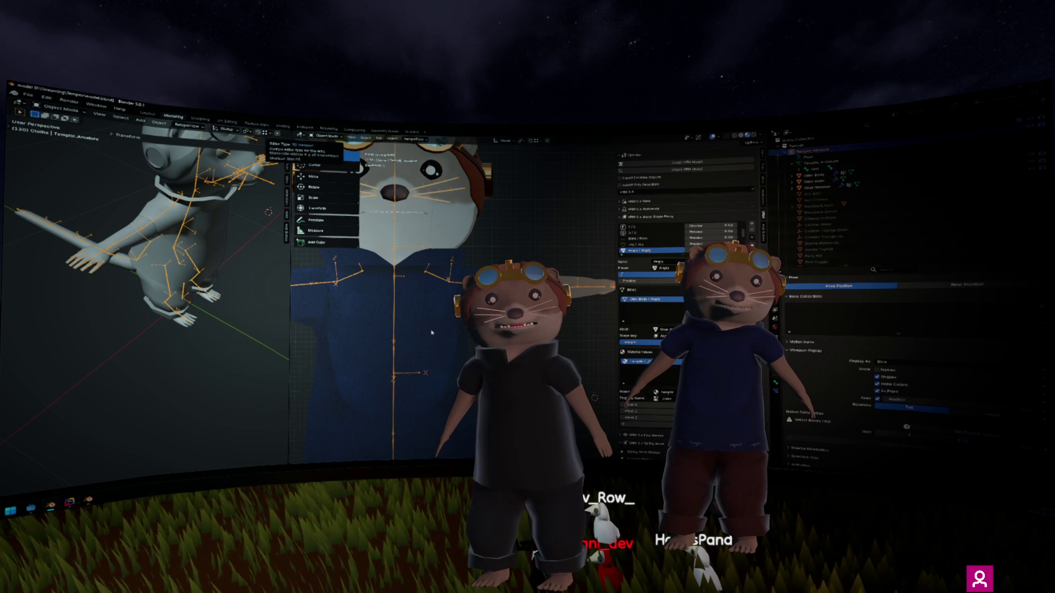
{"action": "key", "text": "alt+a"}
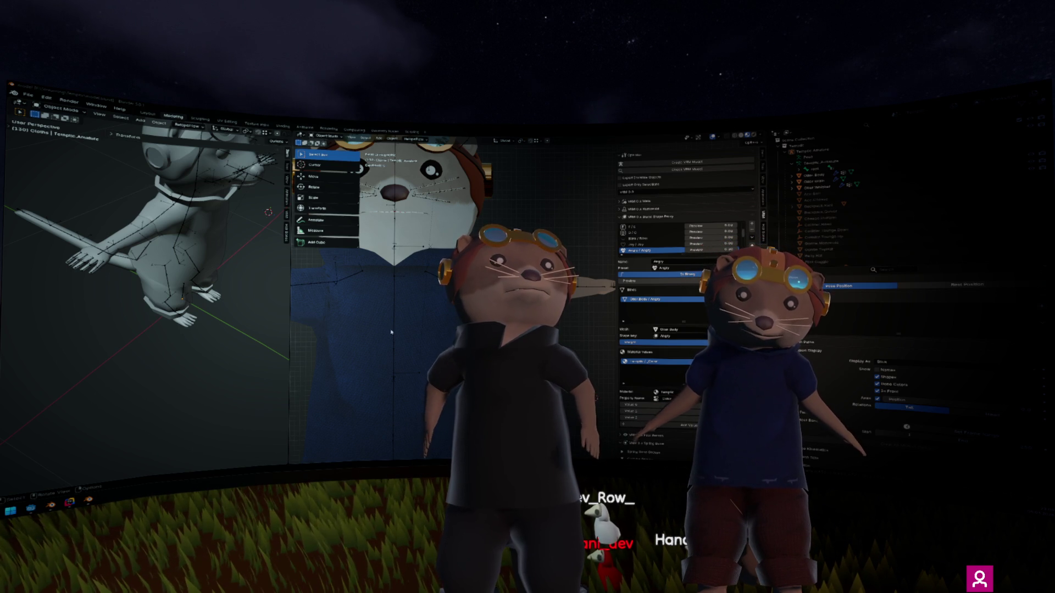
{"action": "left_click", "coordinate": [818, 150]}
{"action": "key", "text": "Tab"}
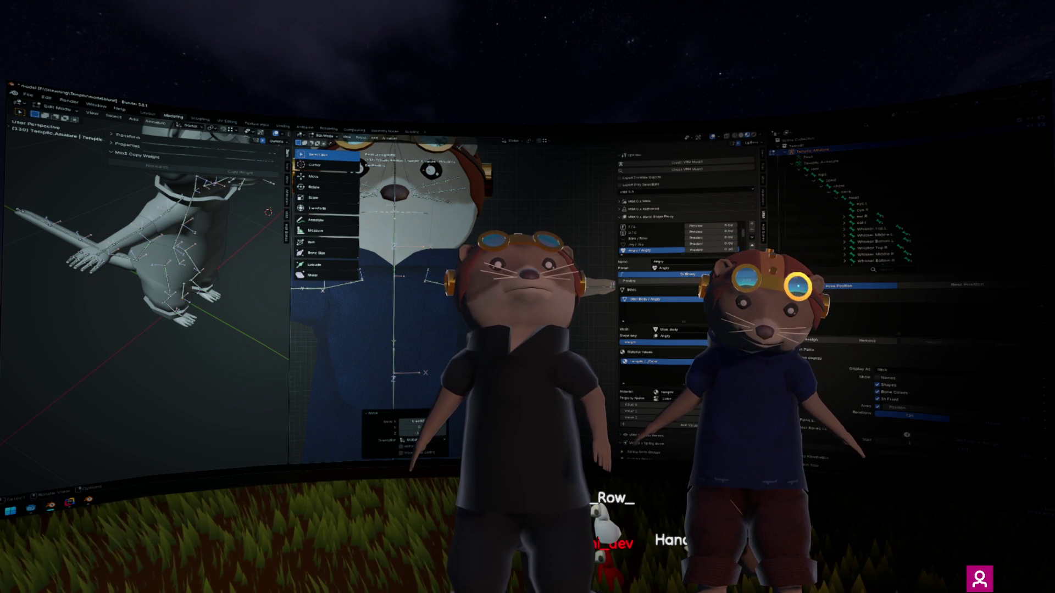
{"action": "key", "text": "g"}
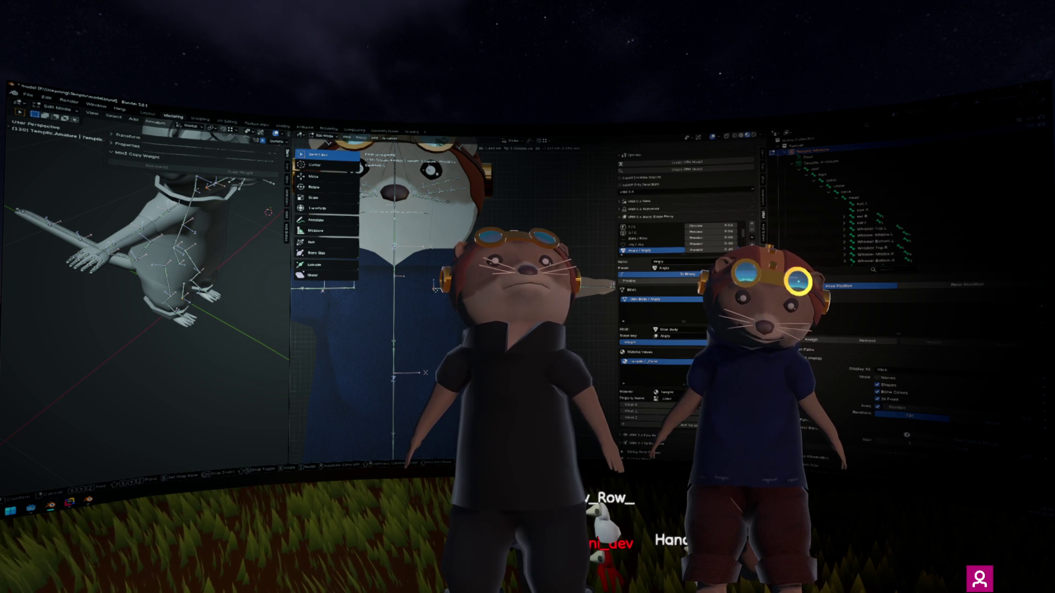
{"action": "key", "text": "Return"}
{"action": "key", "text": "g"}
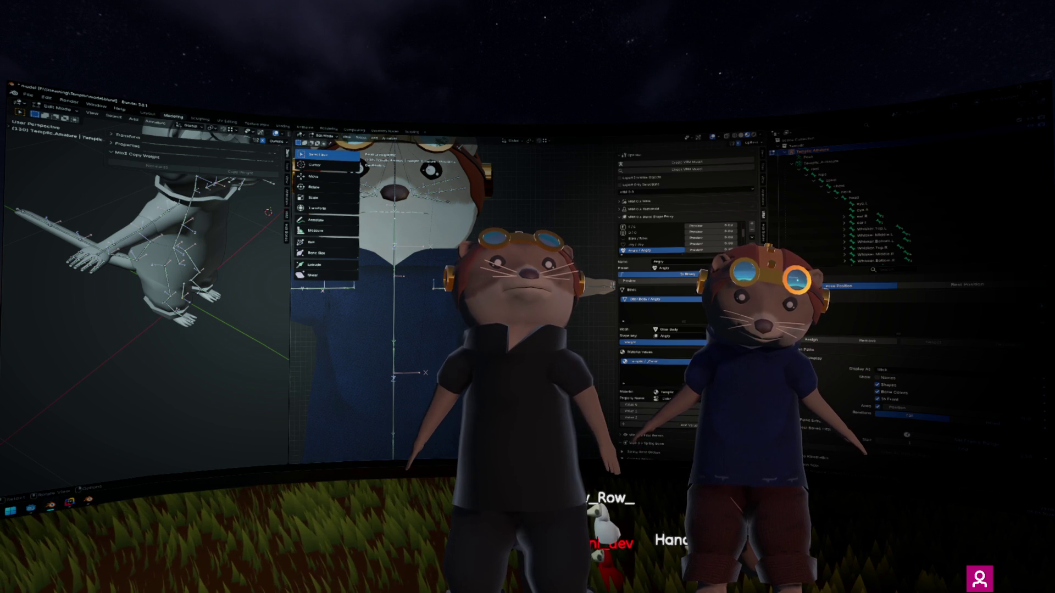
{"action": "key", "text": "Return"}
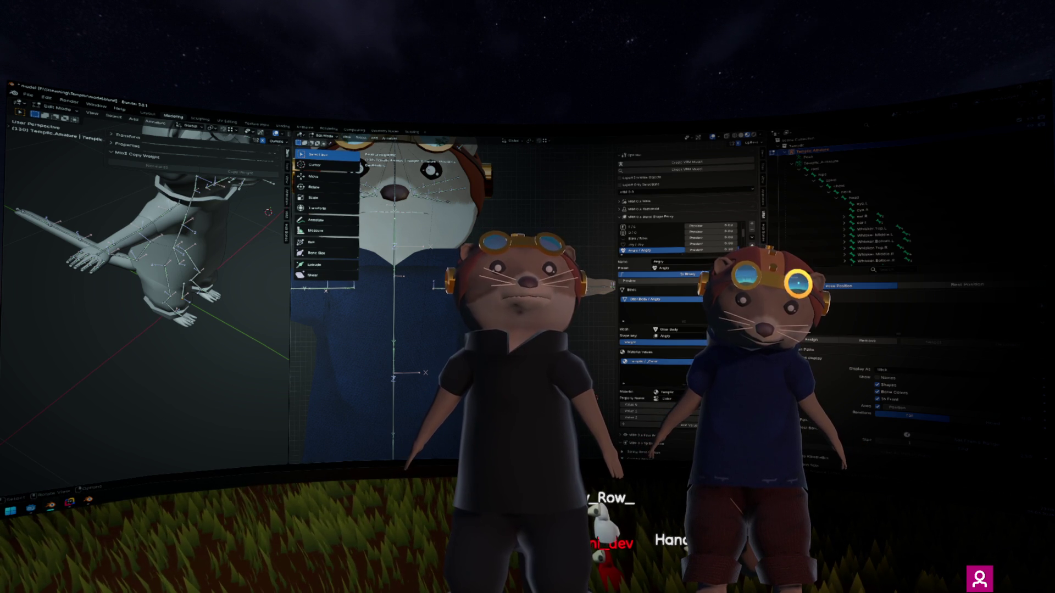
{"action": "left_click_drag", "start_coordinate": [390, 329], "coordinate": [417, 308]}
{"action": "key", "text": "KP_7"}
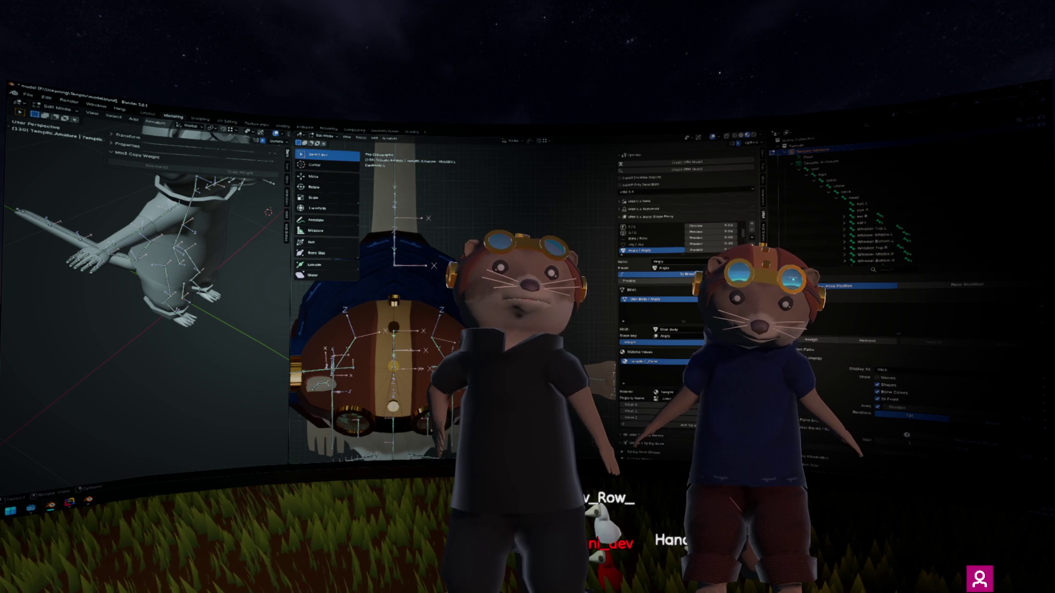
{"action": "key", "text": "g"}
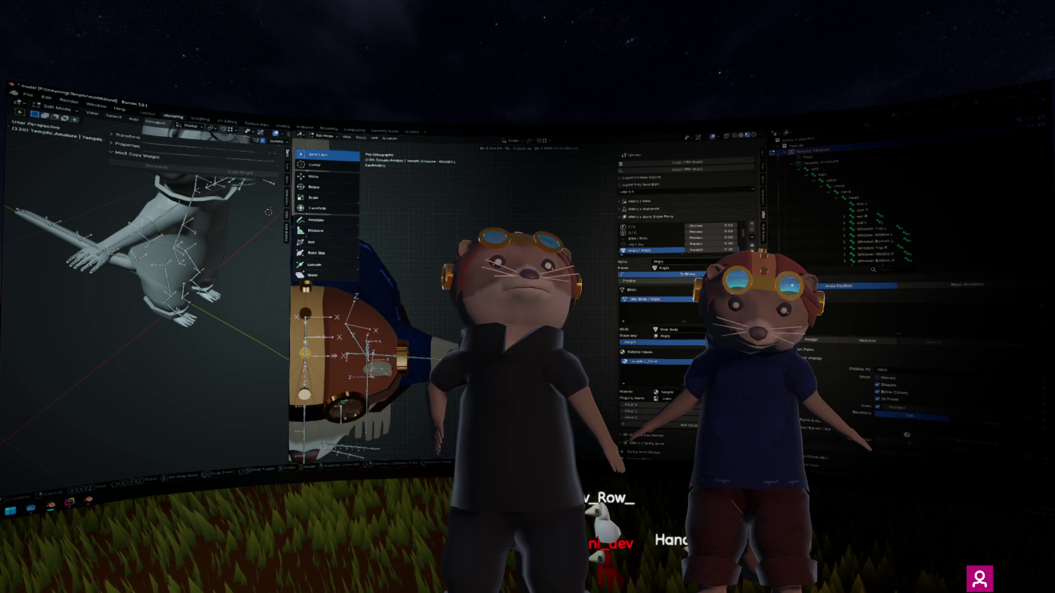
{"action": "key", "text": "Return"}
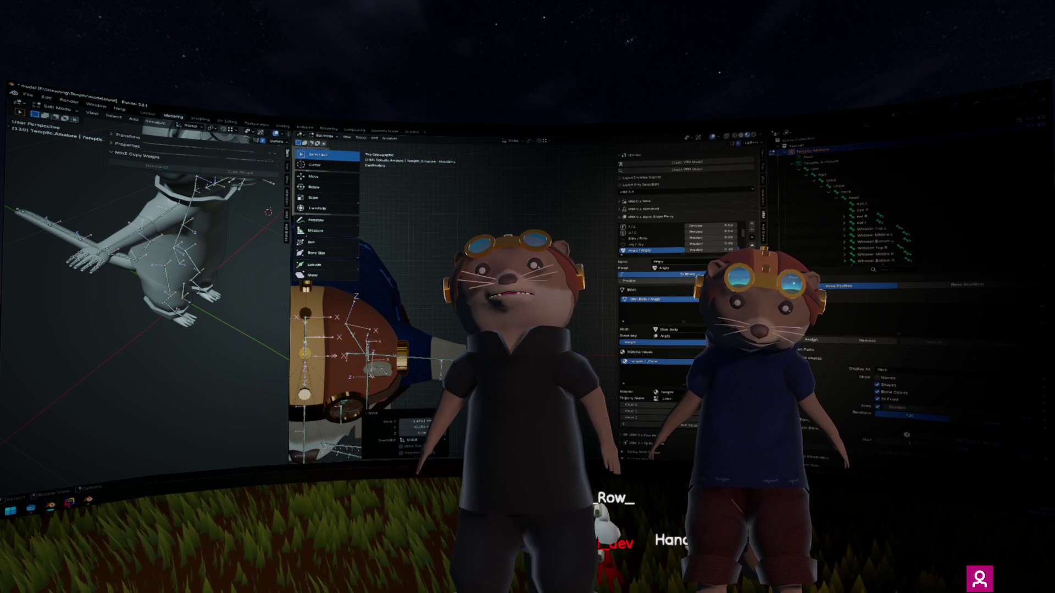
Step: Export the otter model as VRM (.vrm) again
{"action": "left_click", "coordinate": [27, 94]}
{"action": "mouse_move", "coordinate": [43, 203]}
{"action": "left_click", "coordinate": [180, 271]}
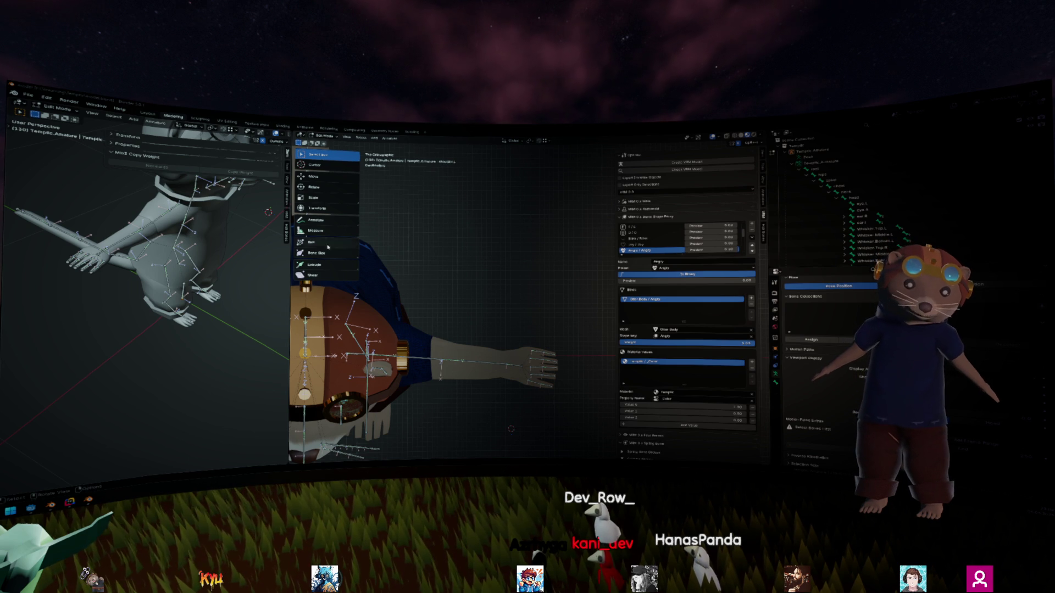
Step: Extend the outstretched arm's end bone further outward, then enter Edit Mode on the body mesh
{"action": "mouse_move", "coordinate": [511, 428]}
{"action": "left_mouse_down"}
{"action": "mouse_move", "coordinate": [448, 259]}
{"action": "mouse_move", "coordinate": [509, 243]}
{"action": "left_mouse_up"}
{"action": "key", "text": "Tab"}
{"action": "key", "text": "Tab"}
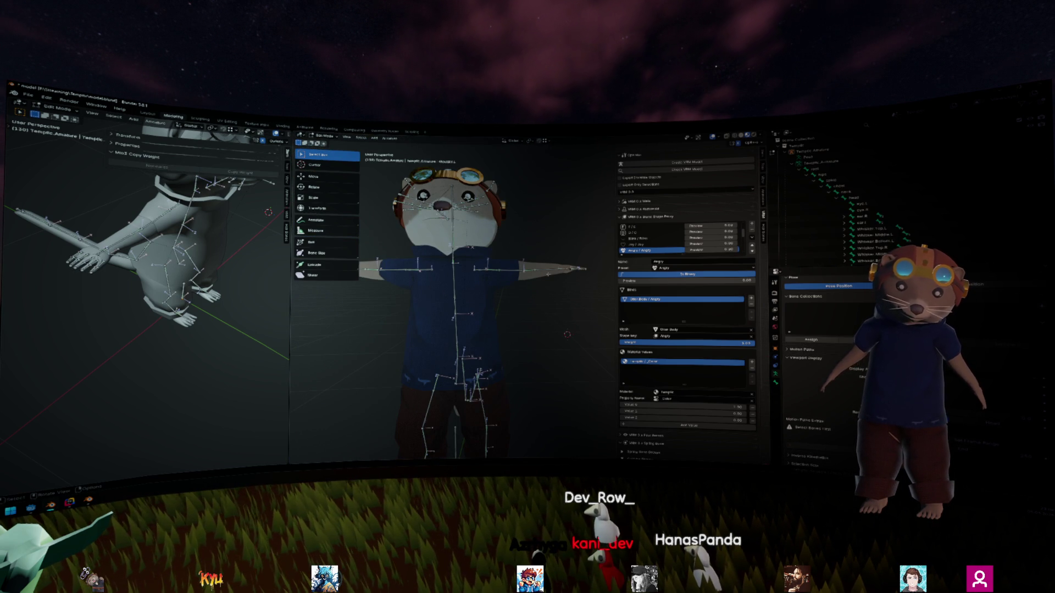
{"action": "key", "text": "KP_1"}
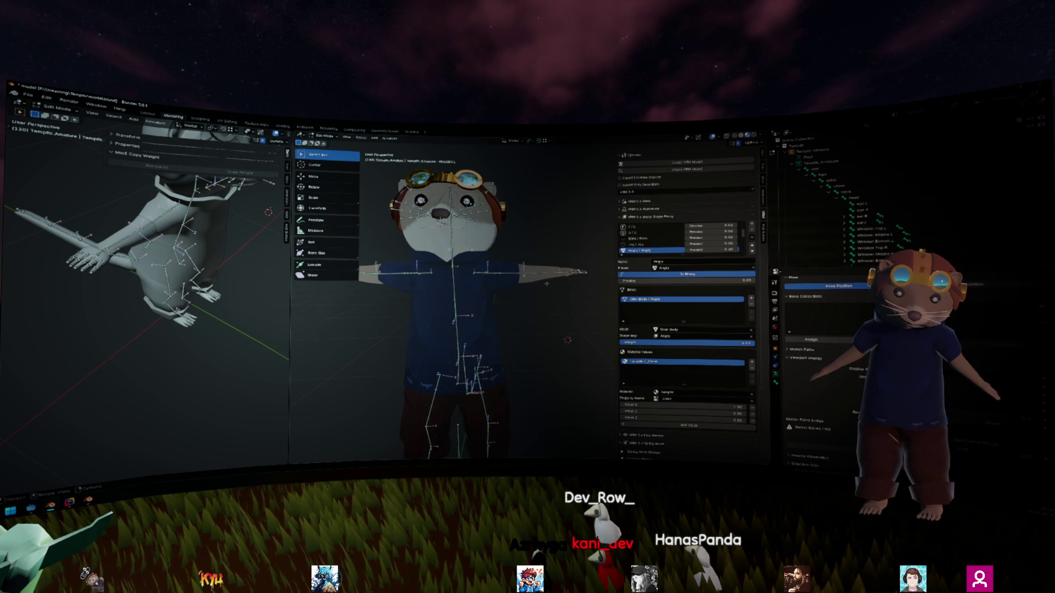
{"action": "left_click", "coordinate": [567, 270]}
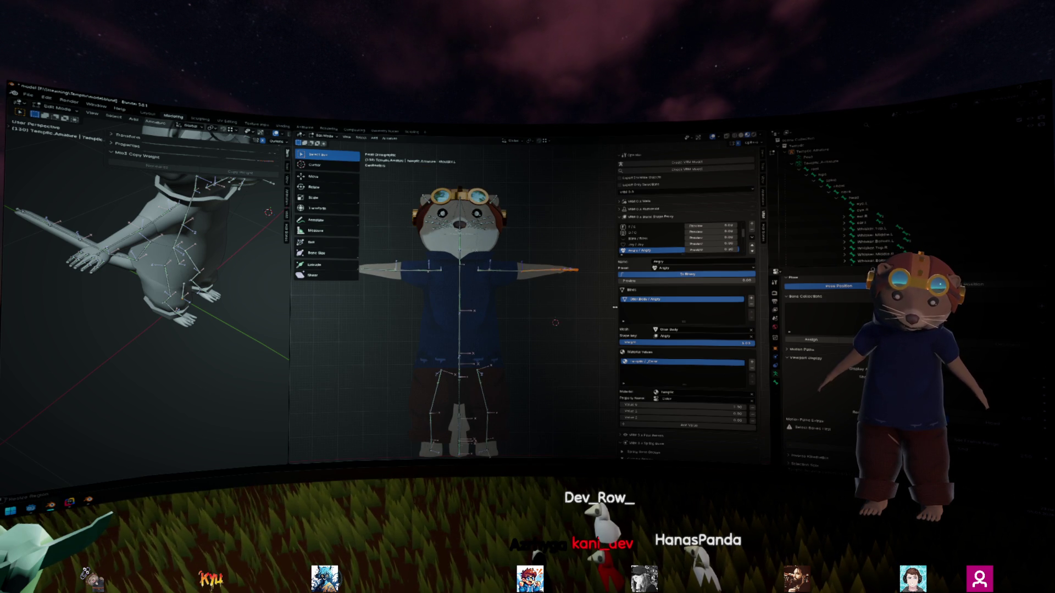
{"action": "left_click", "coordinate": [588, 301]}
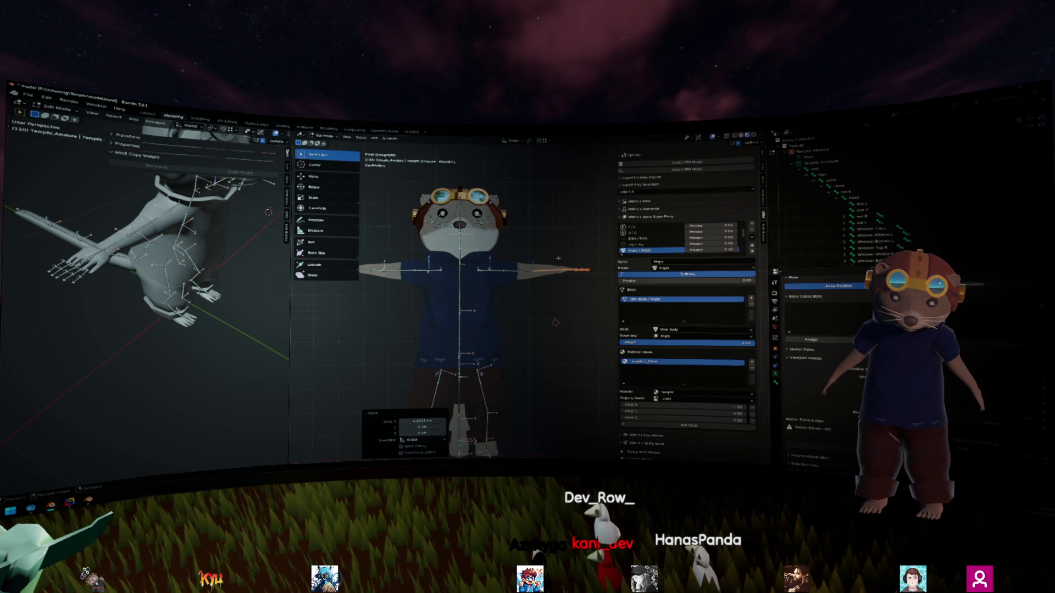
{"action": "key", "text": "g"}
{"action": "left_click", "coordinate": [618, 295]}
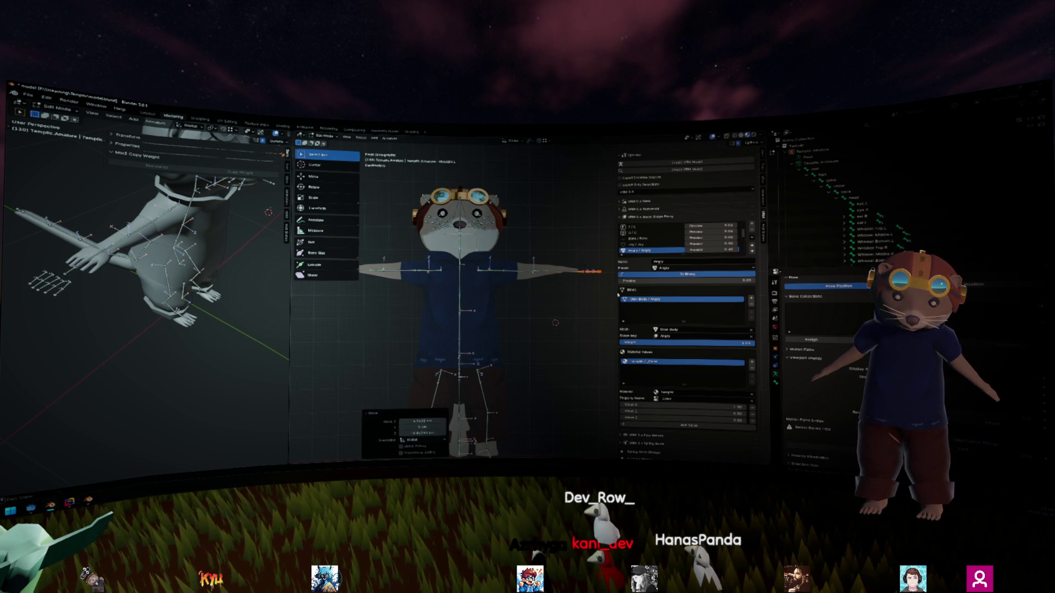
{"action": "key", "text": "Tab"}
{"action": "left_click", "coordinate": [535, 280]}
{"action": "key", "text": "Tab"}
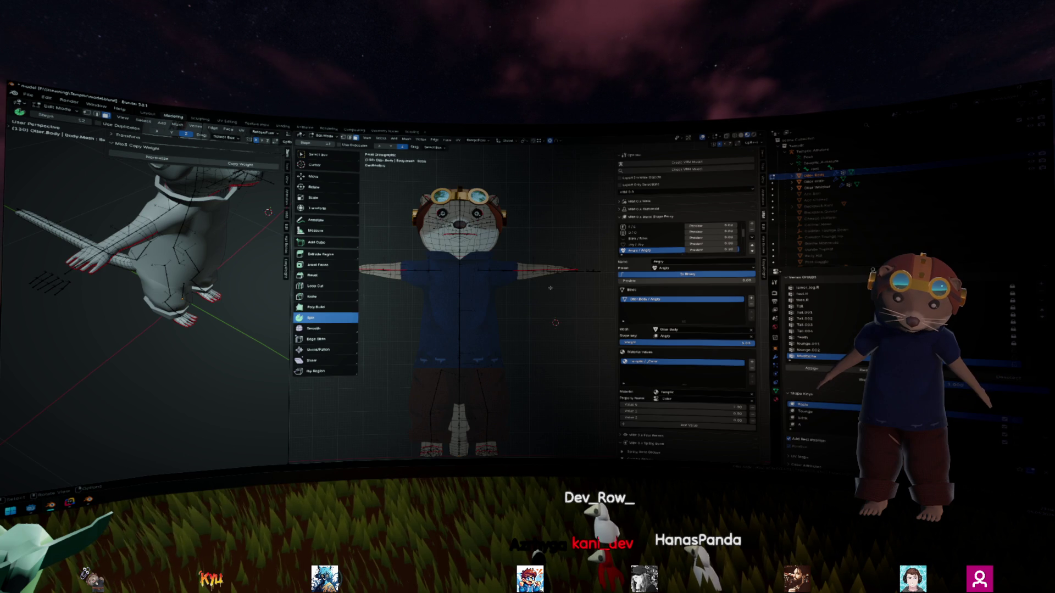
Step: Select the arm-tip vertices with X-ray circle select and move them outward
{"action": "scroll", "coordinate": [556, 290], "scroll_direction": "up", "scroll_amount": 5}
{"action": "left_click_drag", "start_coordinate": [556, 290], "coordinate": [519, 319]}
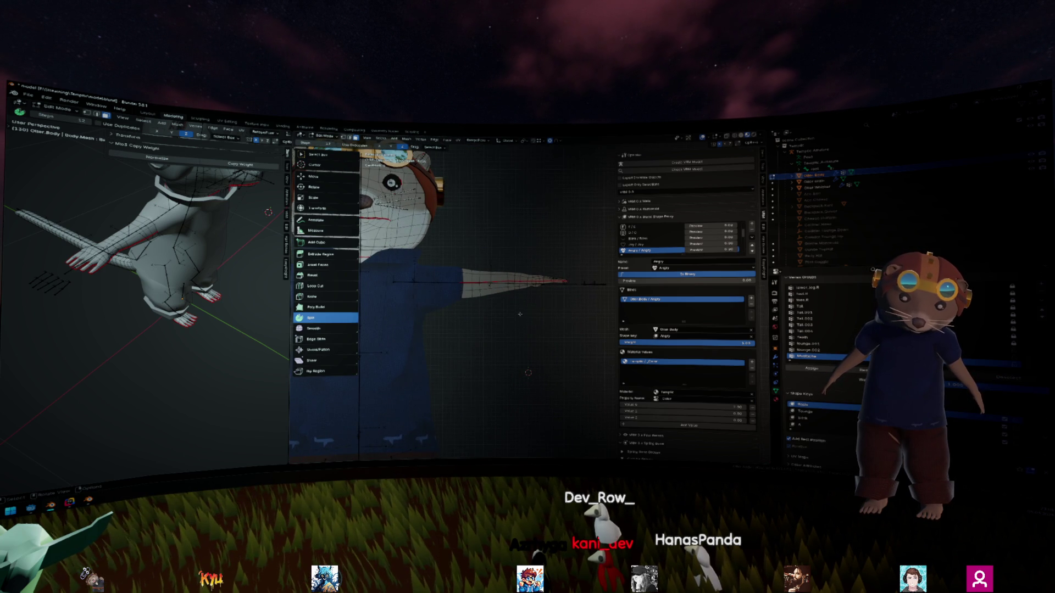
{"action": "key", "text": "r"}
{"action": "right_click", "coordinate": [520, 327]}
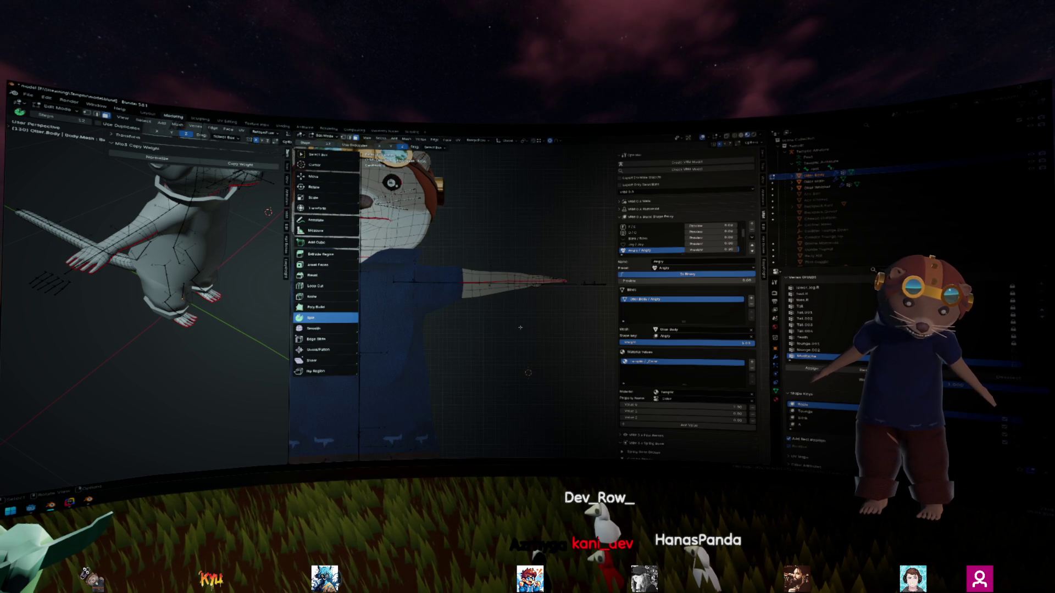
{"action": "left_click", "coordinate": [484, 293]}
{"action": "key", "text": "c"}
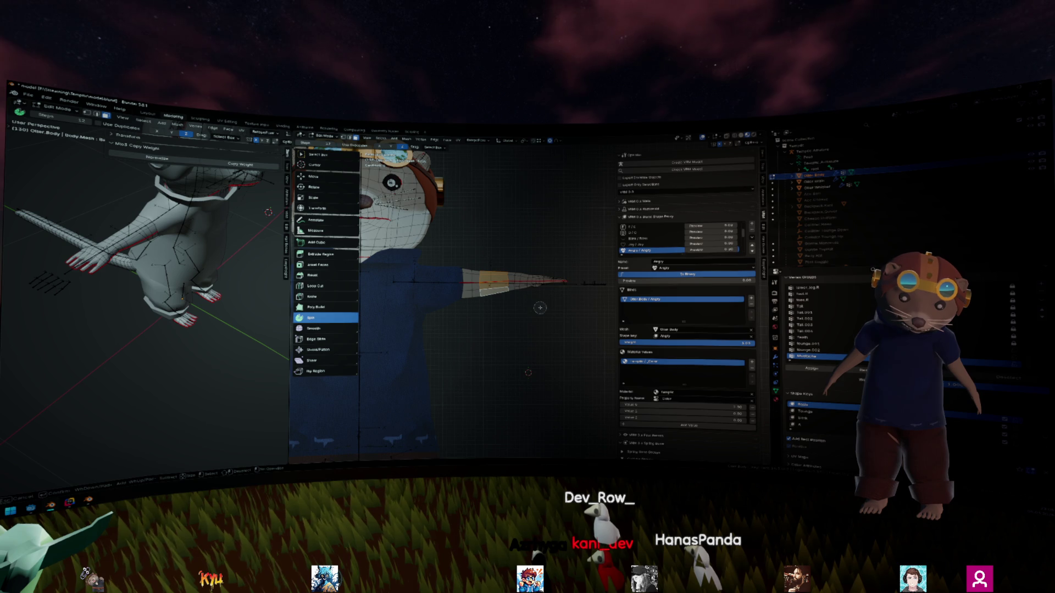
{"action": "key", "text": "alt+z"}
{"action": "left_click_drag", "start_coordinate": [507, 294], "coordinate": [563, 281]}
{"action": "key", "text": "Escape"}
{"action": "key", "text": "g"}
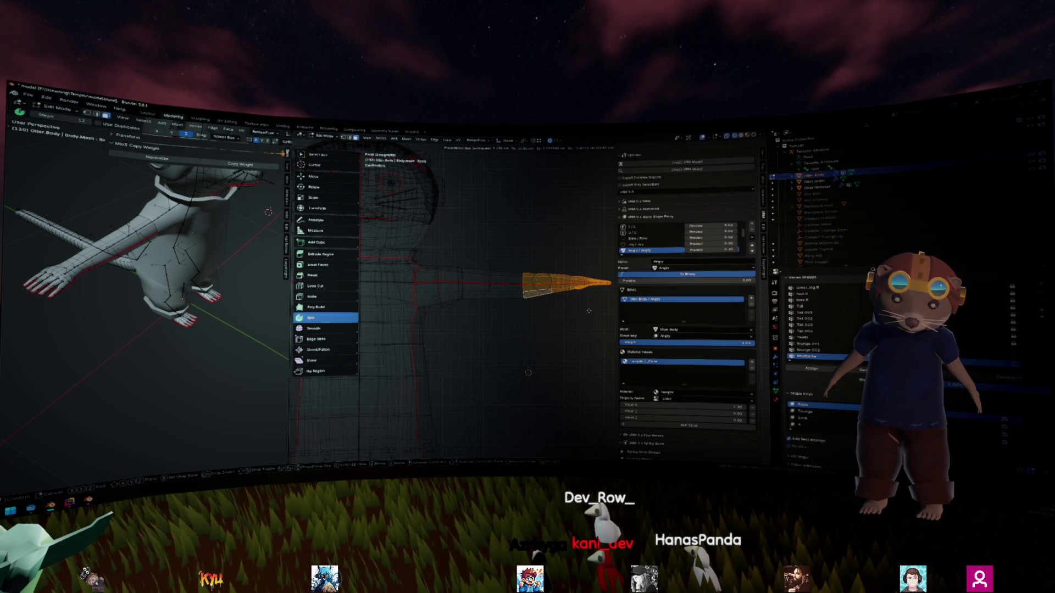
{"action": "key", "text": "Escape"}
{"action": "key", "text": "g"}
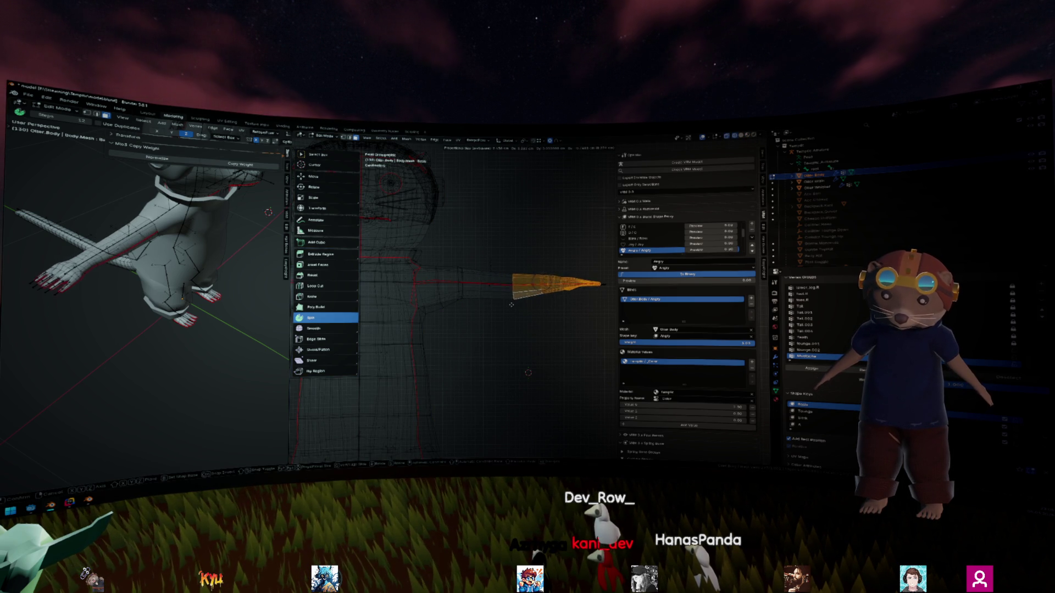
{"action": "left_click", "coordinate": [518, 305]}
Step: Slide two vertical edge loops along the otter's arm to new positions and save model.blend
{"action": "scroll", "coordinate": [520, 308], "scroll_direction": "up", "scroll_amount": 4}
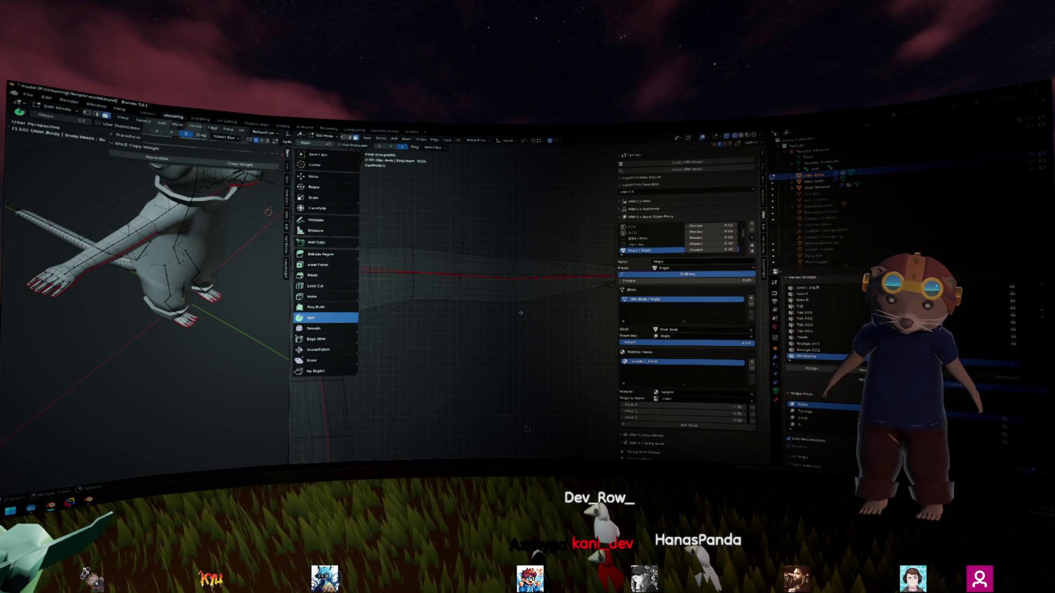
{"action": "left_click", "coordinate": [513, 291]}
{"action": "key", "text": "g"}
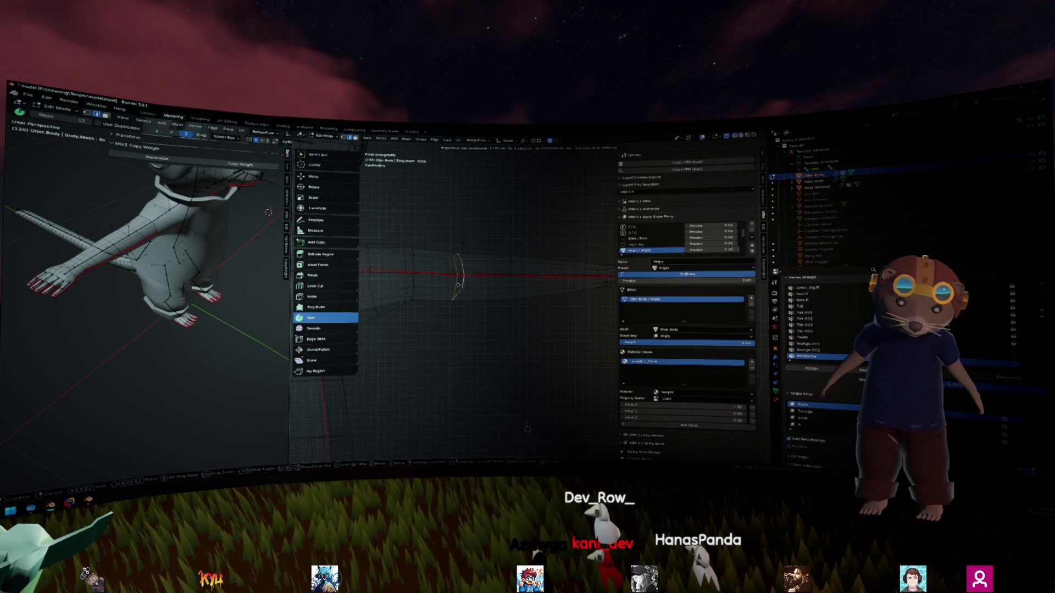
{"action": "left_click", "coordinate": [454, 284]}
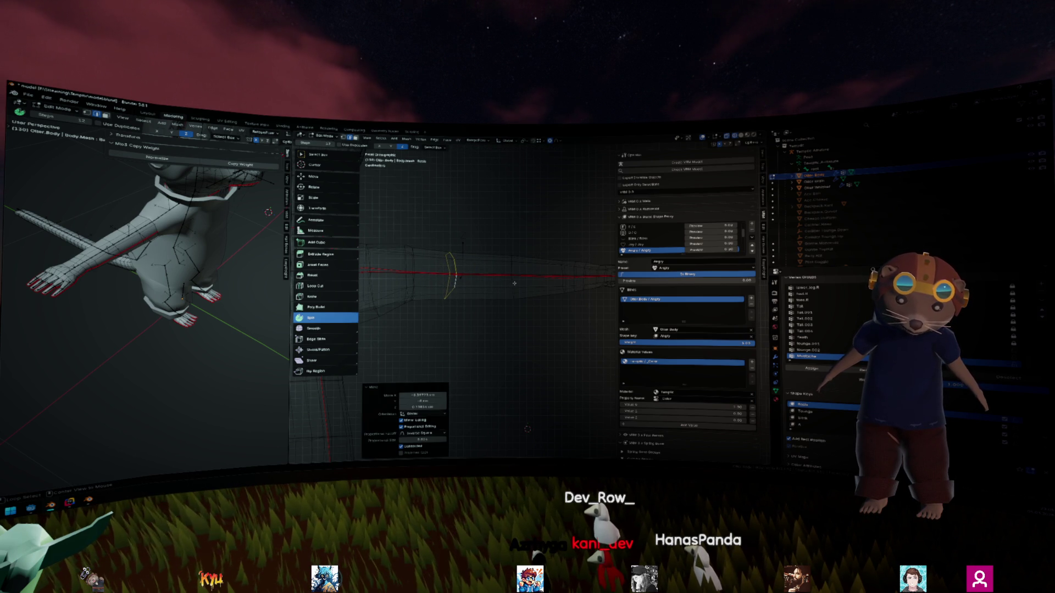
{"action": "key", "text": "ctrl+z"}
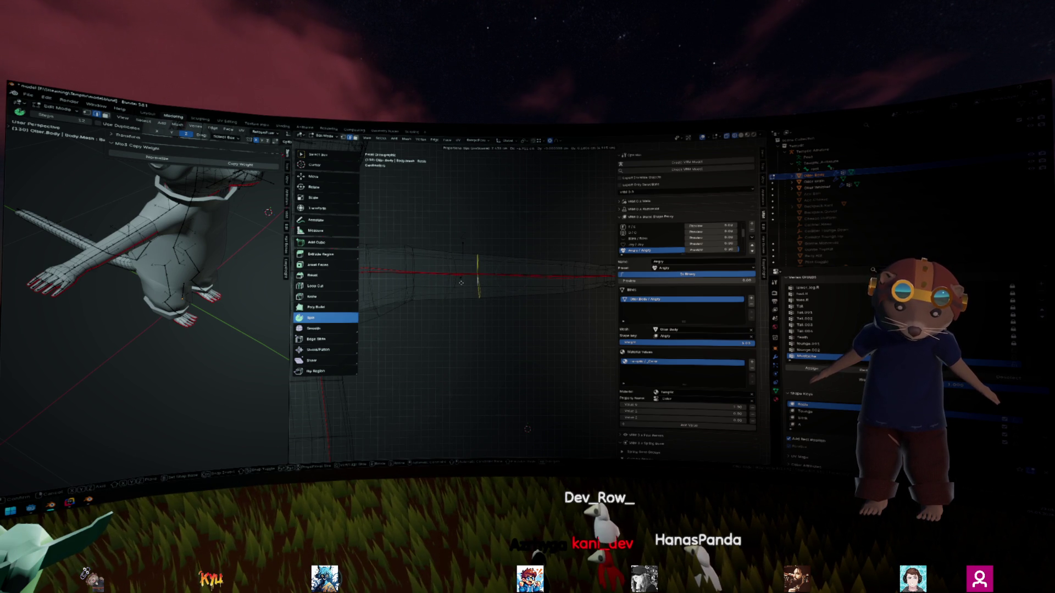
{"action": "left_click", "coordinate": [460, 283]}
{"action": "left_click", "coordinate": [564, 284], "text": "alt"}
{"action": "key", "text": "g"}
{"action": "left_click", "coordinate": [516, 283]}
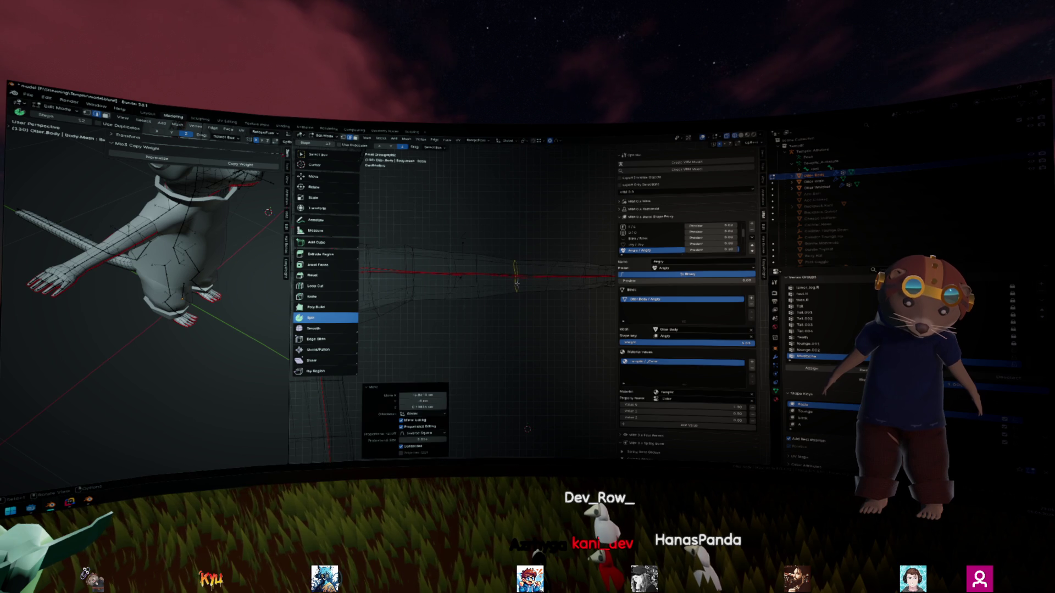
{"action": "left_click", "coordinate": [558, 284]}
{"action": "key", "text": "ctrl+s"}
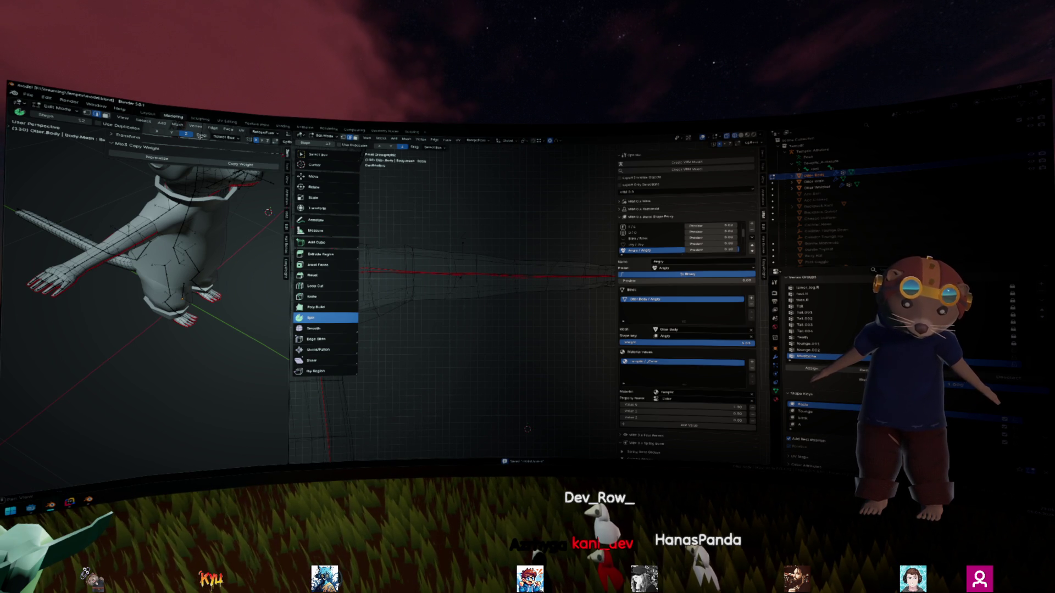
{"action": "left_click", "coordinate": [30, 95]}
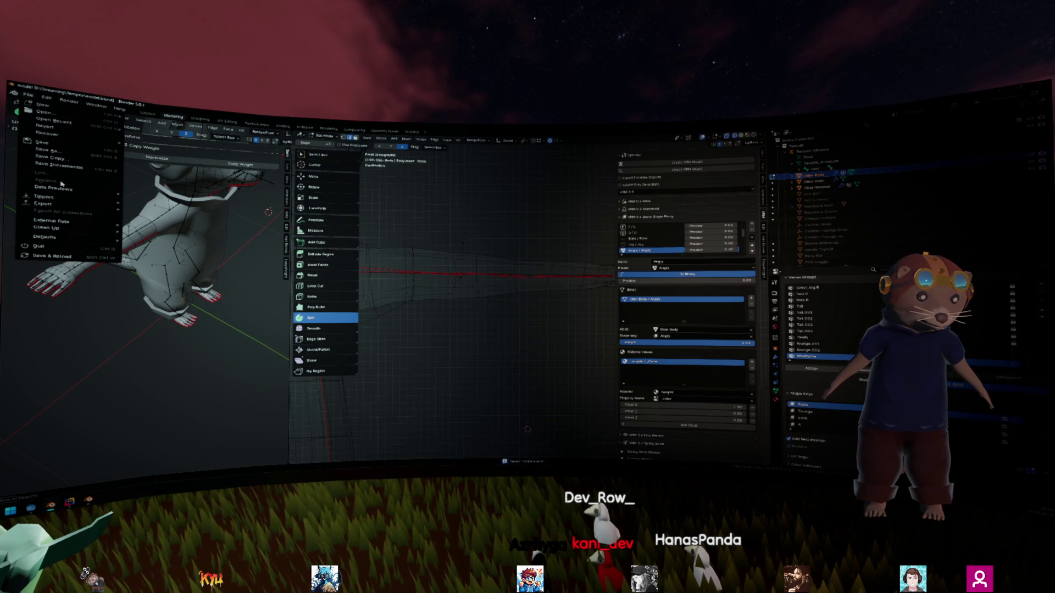
Step: Choose VRM (.vrm) from the Export submenu to write out the otter avatar
{"action": "mouse_move", "coordinate": [66, 208]}
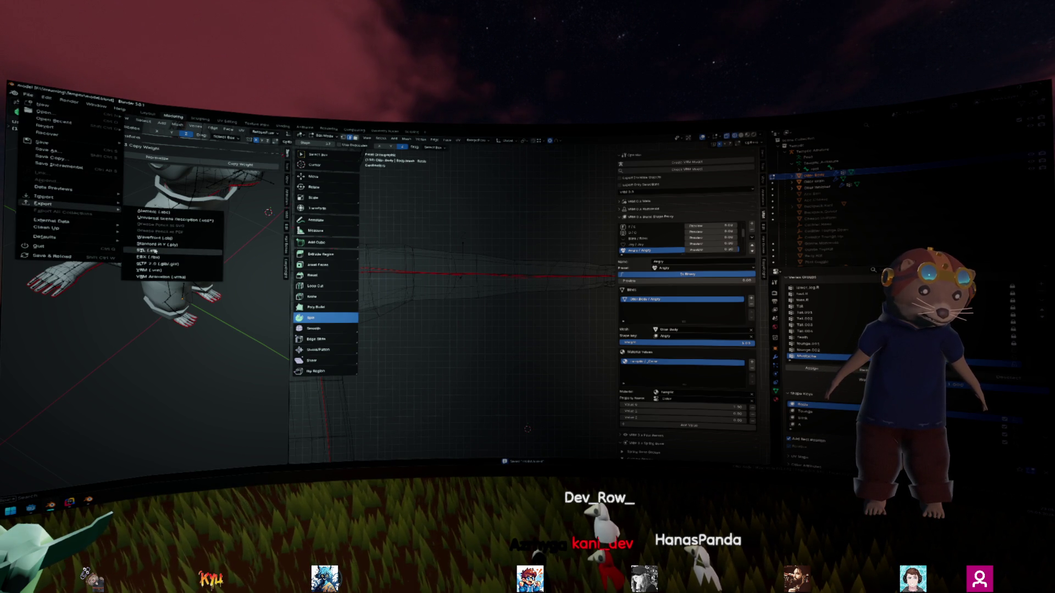
{"action": "left_click", "coordinate": [149, 270]}
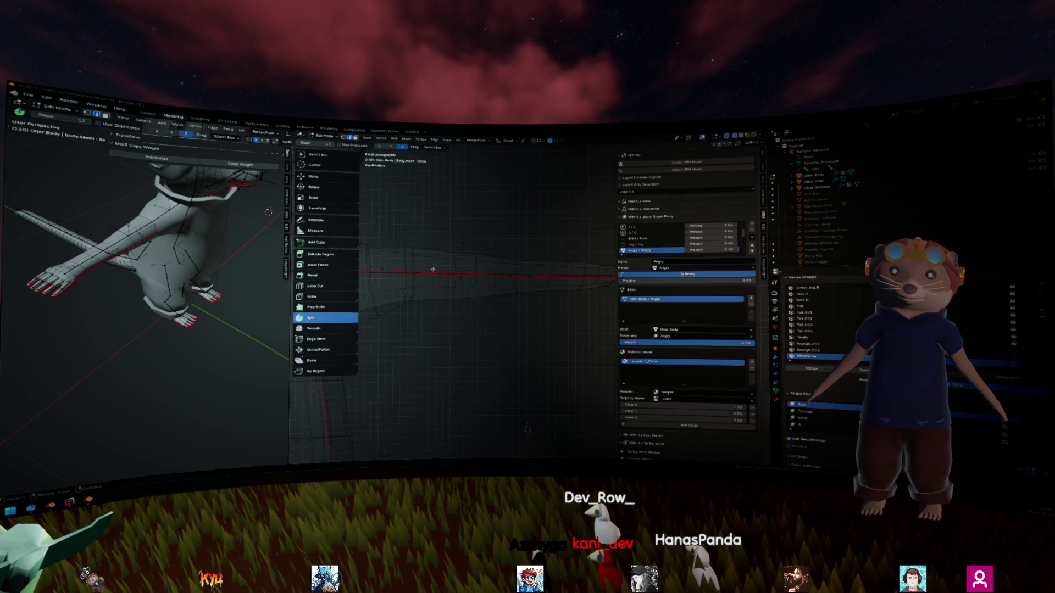
Step: Select the tail faces beyond the ring, then undo back three steps
{"action": "left_click", "coordinate": [479, 322], "text": "ctrl"}
{"action": "key", "text": "ctrl+z"}
{"action": "key", "text": "ctrl+z"}
{"action": "key", "text": "ctrl+z"}
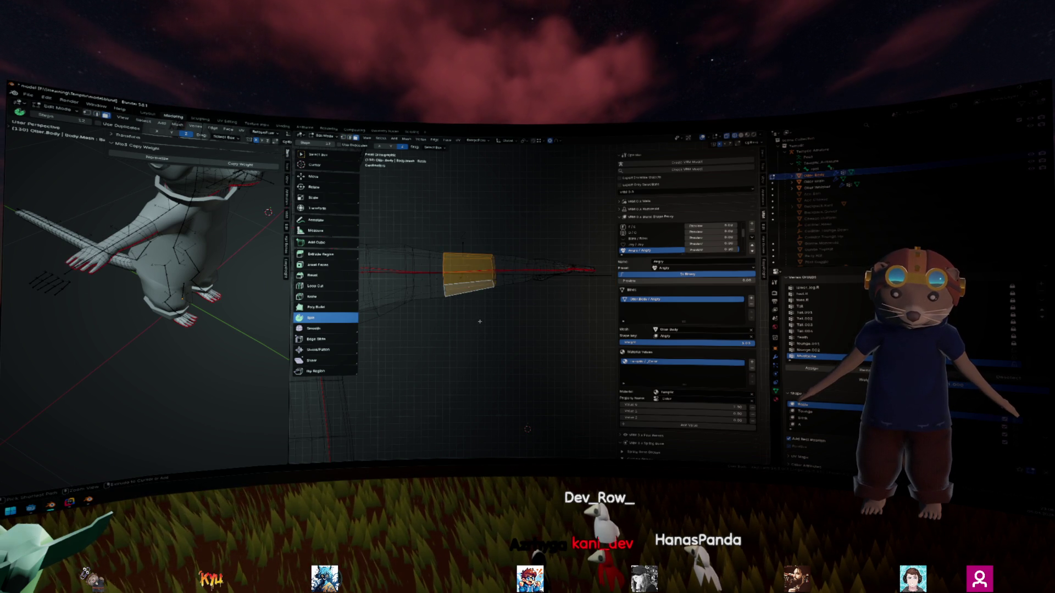
{"action": "key", "text": "ctrl+z"}
{"action": "key", "text": "ctrl+z"}
{"action": "key", "text": "ctrl+z"}
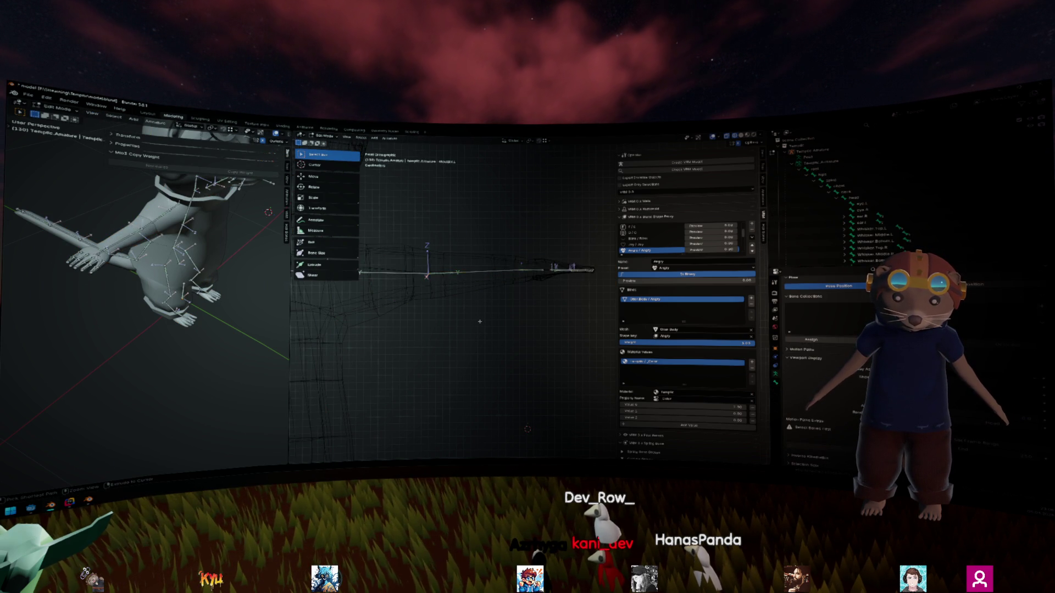
{"action": "key", "text": "ctrl+z"}
{"action": "key", "text": "ctrl+z"}
{"action": "key", "text": "ctrl+z"}
{"action": "key", "text": "ctrl+z"}
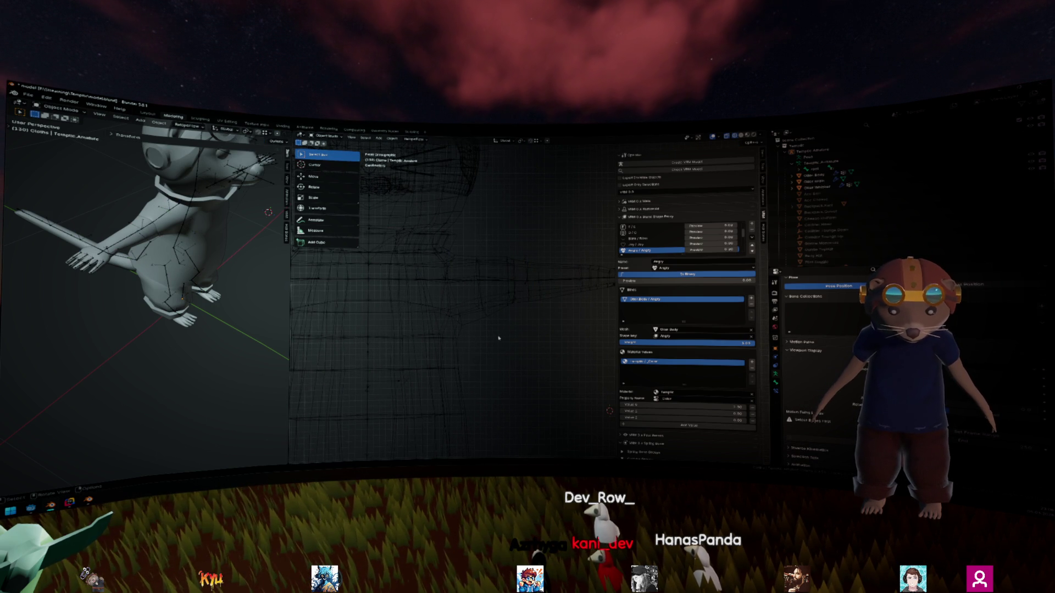
Step: Put the otter's armature into Edit Mode and view it from above
{"action": "left_click_drag", "start_coordinate": [499, 314], "coordinate": [470, 309]}
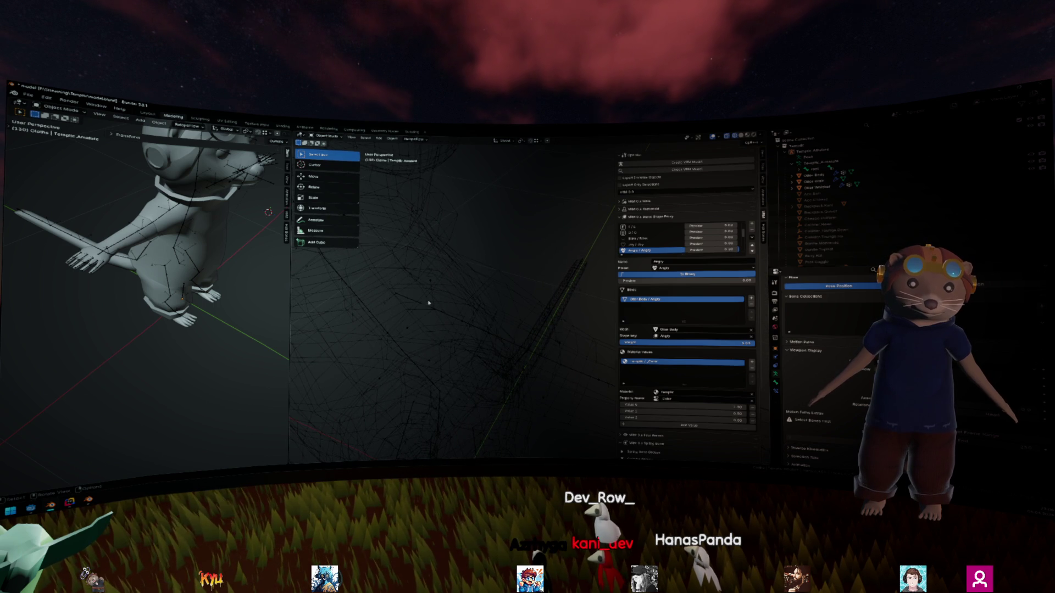
{"action": "left_click", "coordinate": [393, 294]}
{"action": "key", "text": "Tab"}
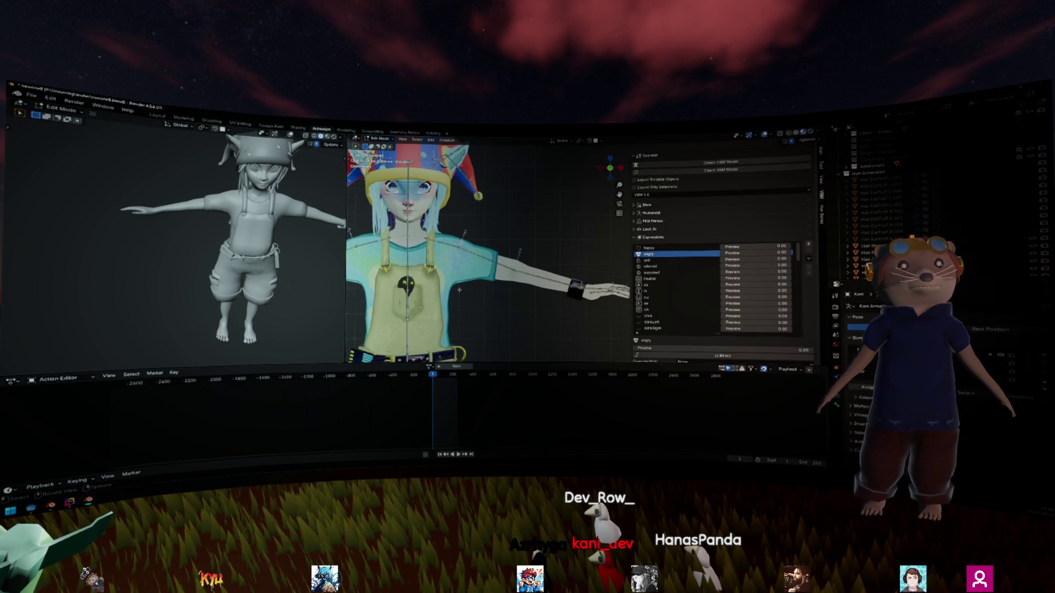
{"action": "mouse_move", "coordinate": [459, 289]}
{"action": "left_mouse_down"}
{"action": "mouse_move", "coordinate": [414, 357]}
{"action": "mouse_move", "coordinate": [406, 346]}
{"action": "left_mouse_up"}
{"action": "key", "text": "KP_7"}
Step: Frame the reference avatar's right arm and hand, then orbit toward its face
{"action": "key", "text": "KP_Decimal"}
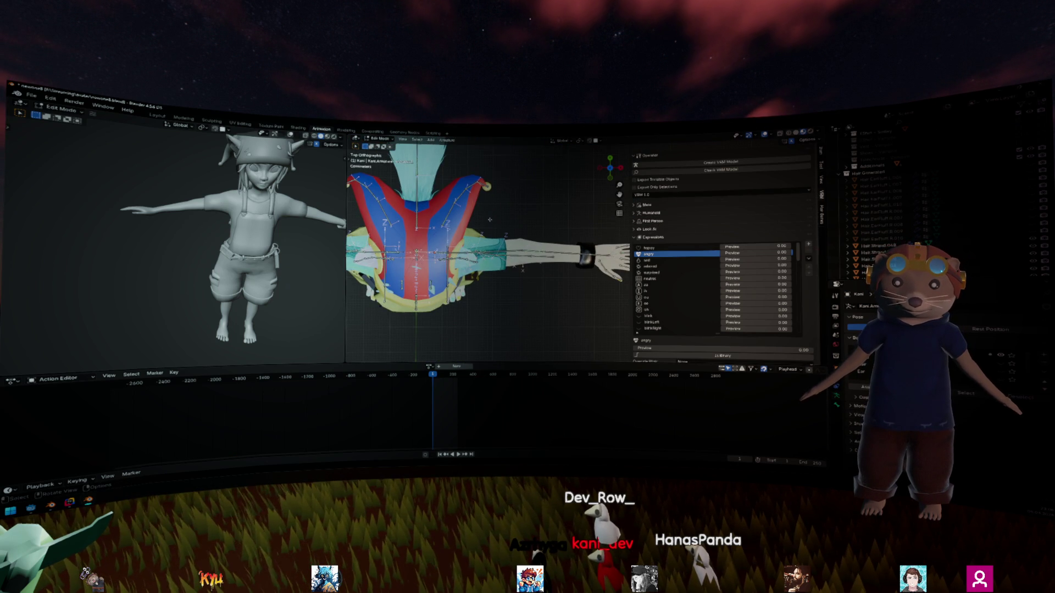
{"action": "mouse_move", "coordinate": [484, 258]}
{"action": "left_mouse_down"}
{"action": "mouse_move", "coordinate": [529, 218]}
{"action": "mouse_move", "coordinate": [509, 226]}
{"action": "mouse_move", "coordinate": [500, 265]}
{"action": "mouse_move", "coordinate": [430, 295]}
{"action": "left_mouse_up"}
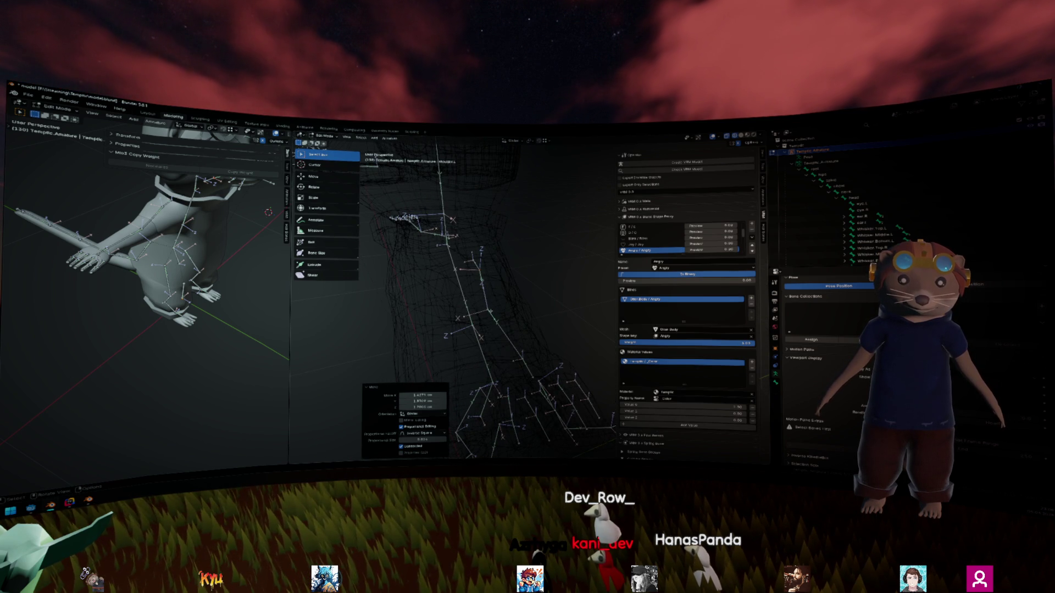
Step: Move the otter's upper arm bone into place, checking it from the top view
{"action": "left_click", "coordinate": [505, 337]}
{"action": "key", "text": "g"}
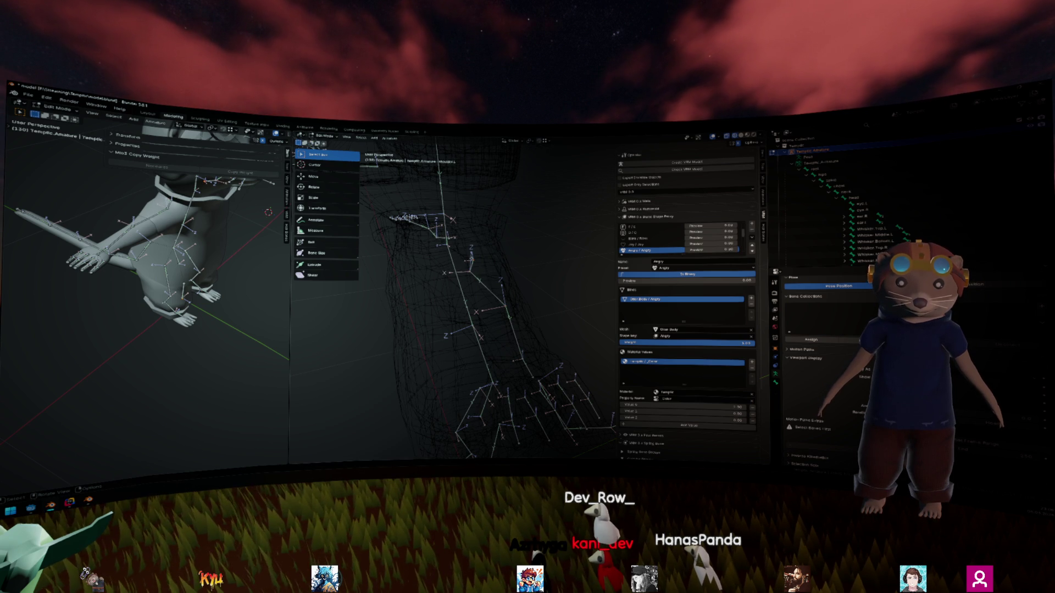
{"action": "key", "text": "Return"}
{"action": "key", "text": "KP_7"}
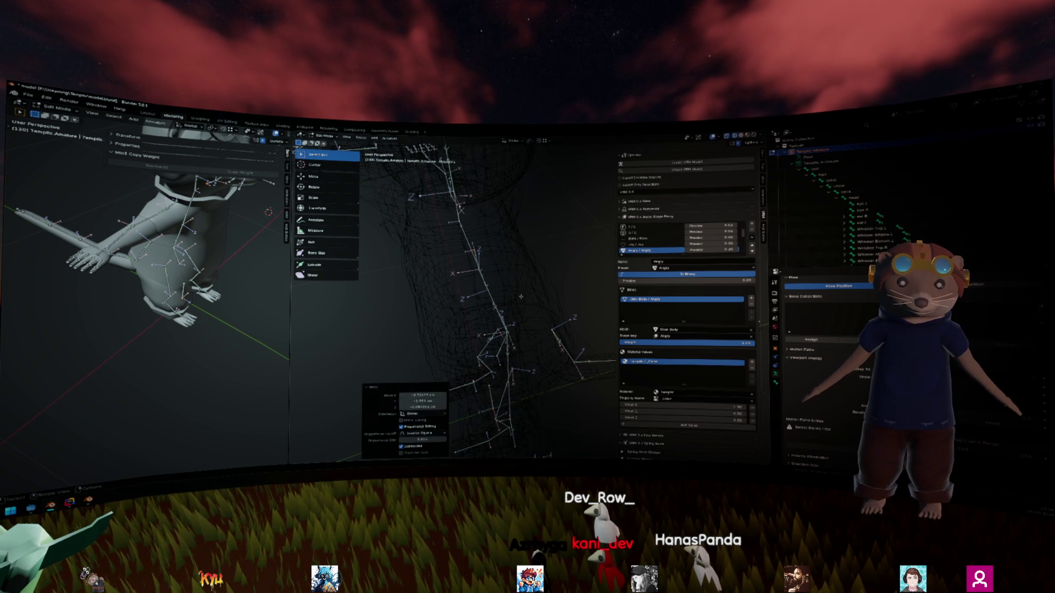
{"action": "key", "text": "KP_Decimal"}
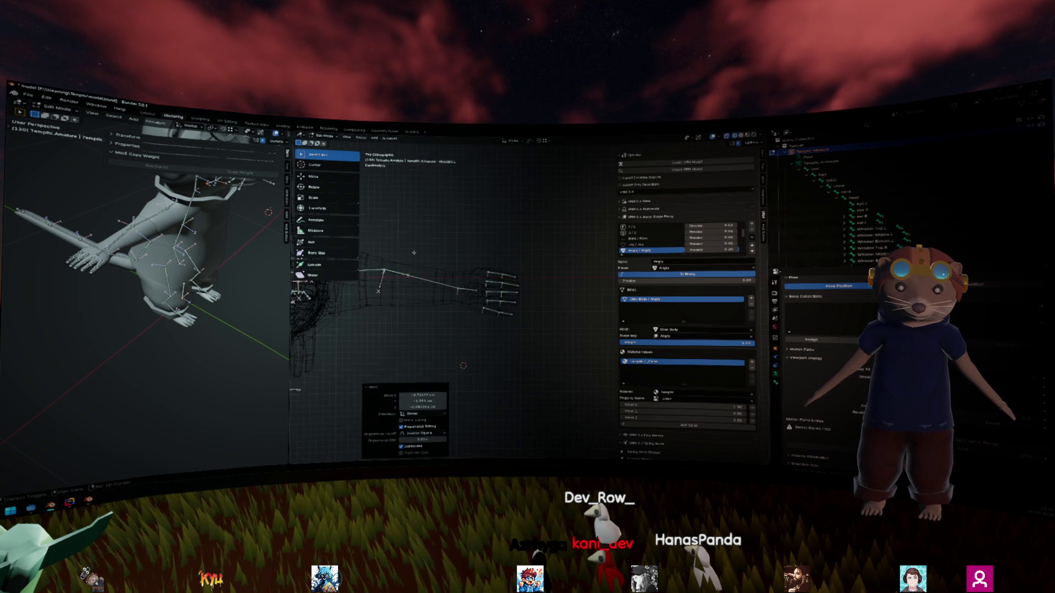
{"action": "key", "text": "g"}
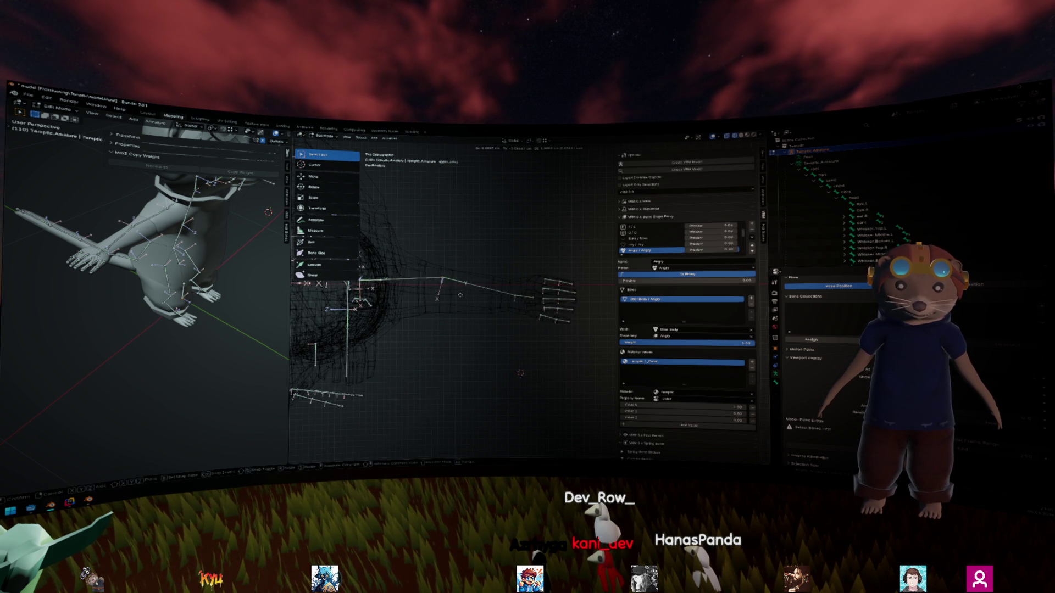
{"action": "left_click", "coordinate": [464, 298]}
Step: Shift the forearm bone slightly, return to Object Mode and save model.blend
{"action": "left_click", "coordinate": [536, 307]}
{"action": "key", "text": "g"}
{"action": "left_click", "coordinate": [531, 306]}
{"action": "key", "text": "Tab"}
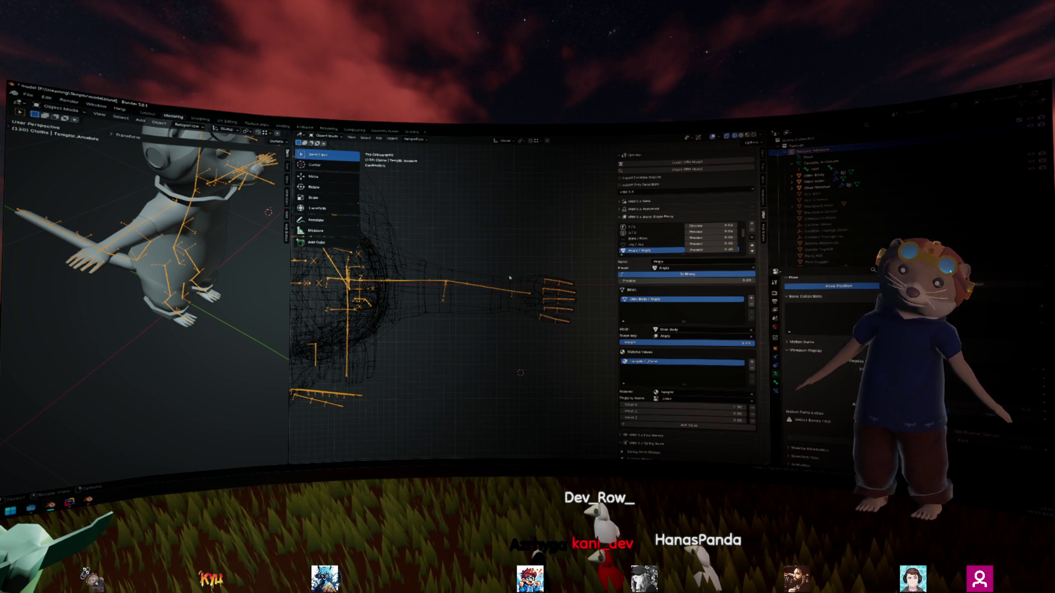
{"action": "left_click_drag", "start_coordinate": [511, 296], "coordinate": [459, 280]}
{"action": "key", "text": "ctrl+s"}
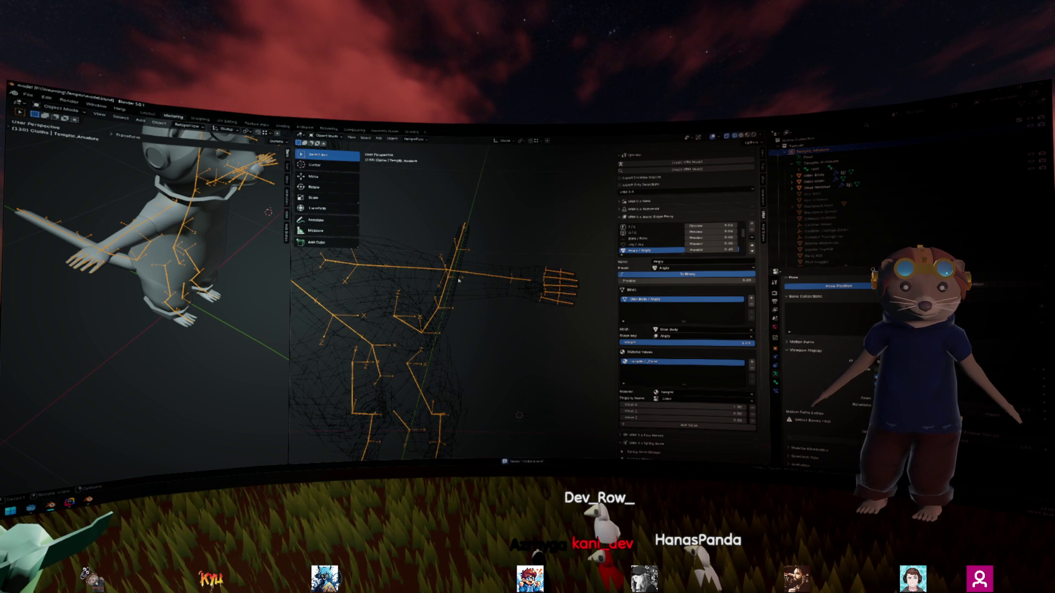
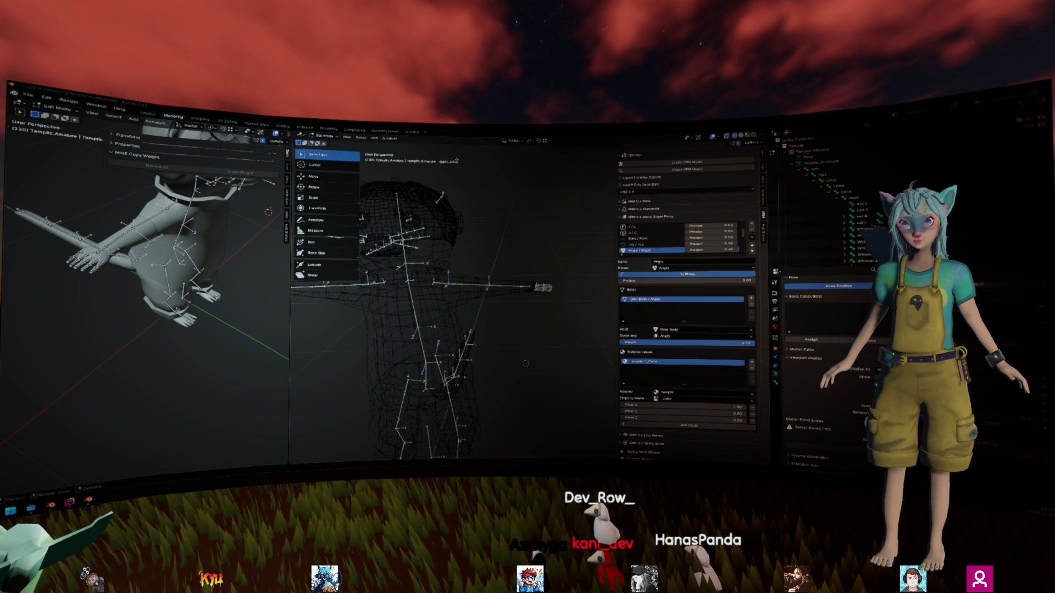
Step: Orbit around the armature, make shoulder.L active, and browse the File > Export formats without exporting
{"action": "left_click_drag", "start_coordinate": [455, 185], "coordinate": [503, 215]}
{"action": "key", "text": "bracketleft"}
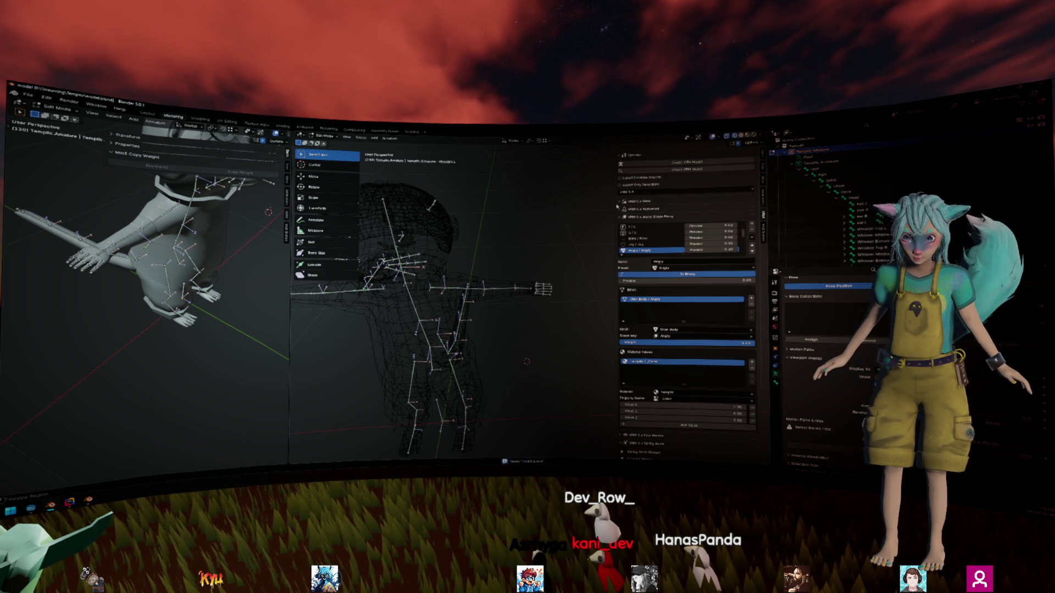
{"action": "left_click", "coordinate": [27, 95]}
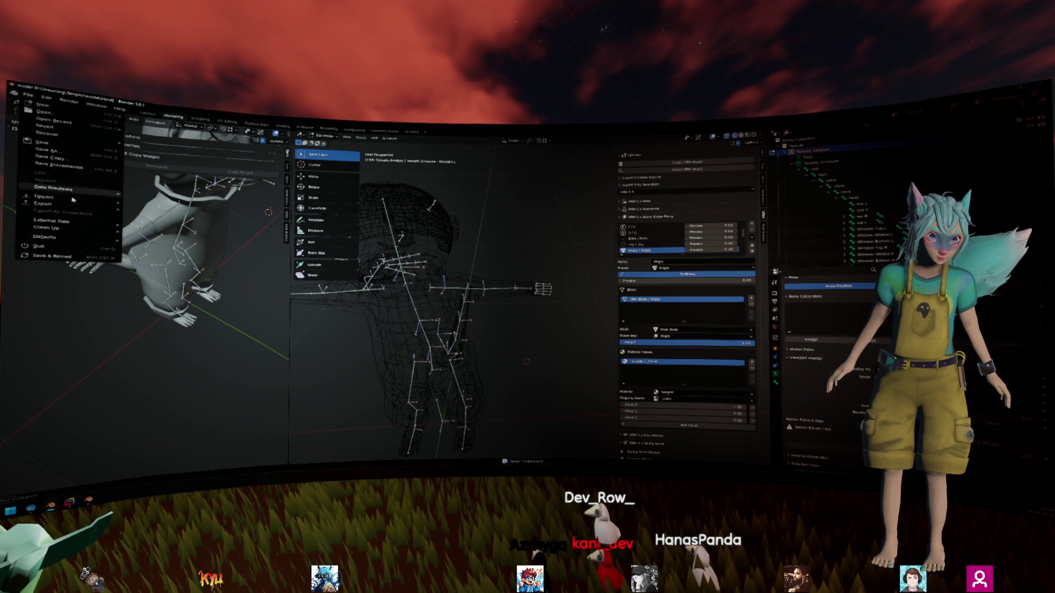
{"action": "mouse_move", "coordinate": [77, 208]}
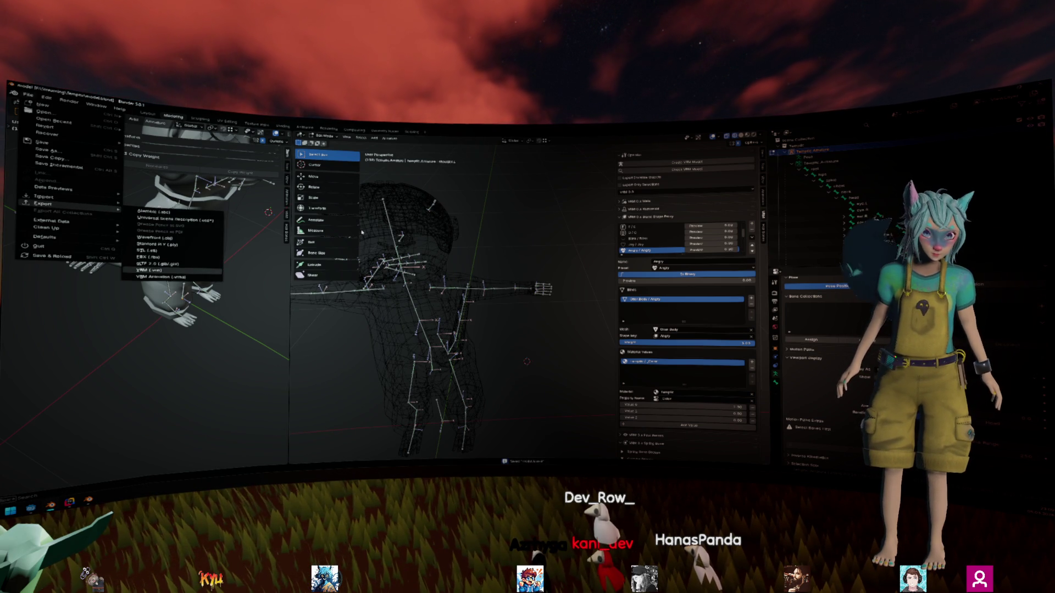
{"action": "left_click", "coordinate": [150, 270]}
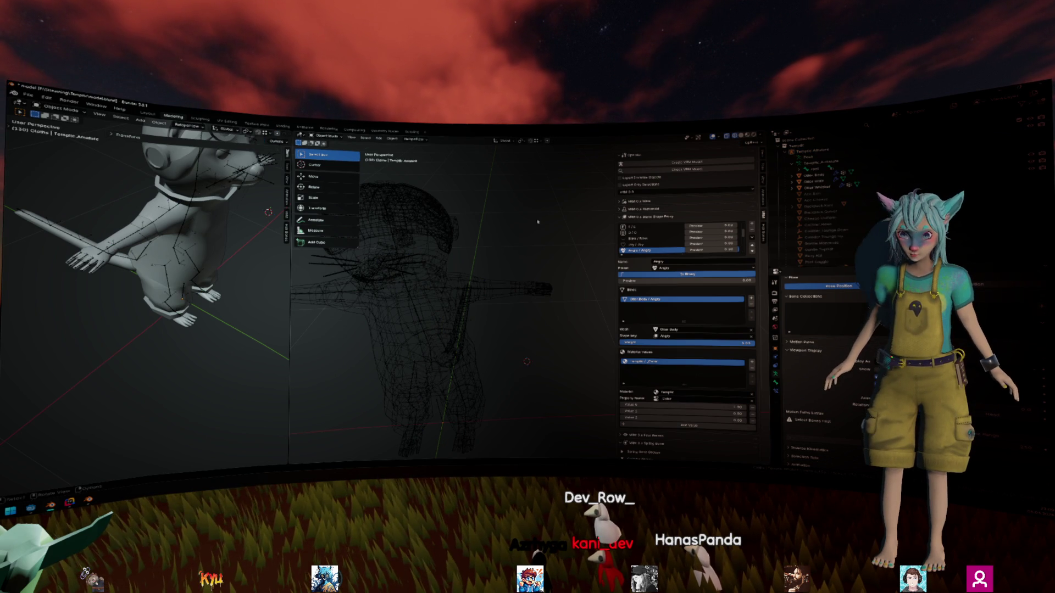
Step: Quit both Blender windows, choosing Don't Save to discard unsaved changes
{"action": "key", "text": "ctrl+q"}
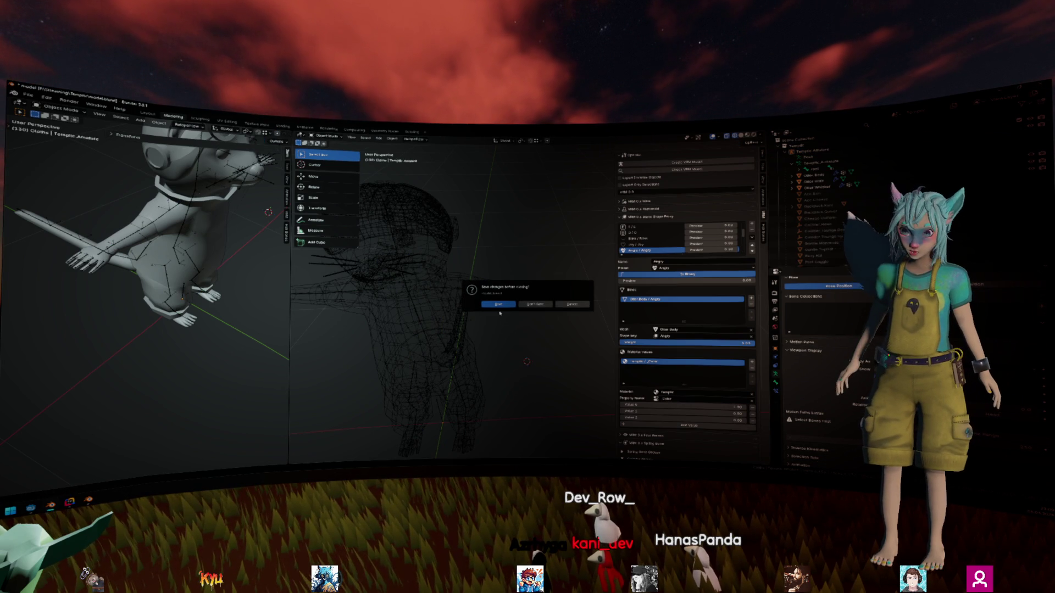
{"action": "left_click", "coordinate": [498, 304]}
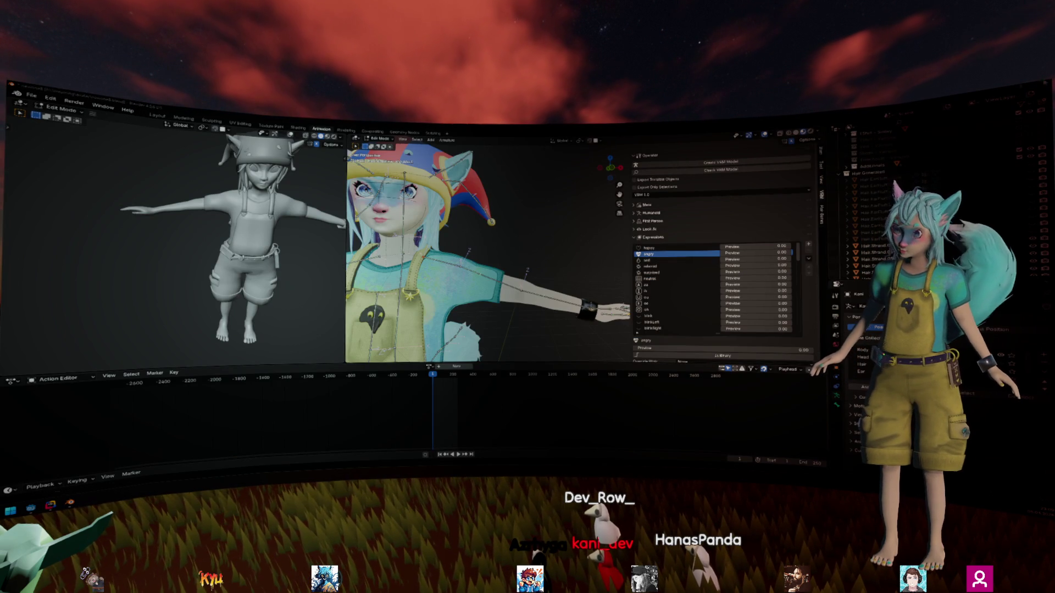
{"action": "key", "text": "ctrl+q"}
{"action": "left_click", "coordinate": [536, 305]}
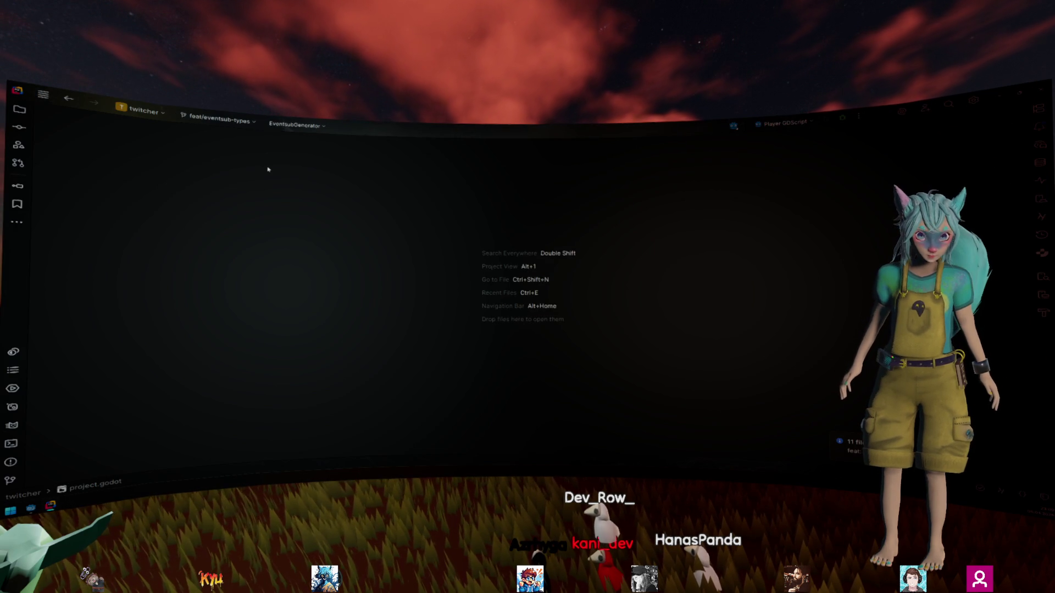
Step: Unshelve the EventsubGenerator shelved changes into a changelist from the Commit view
{"action": "key", "text": "alt+1"}
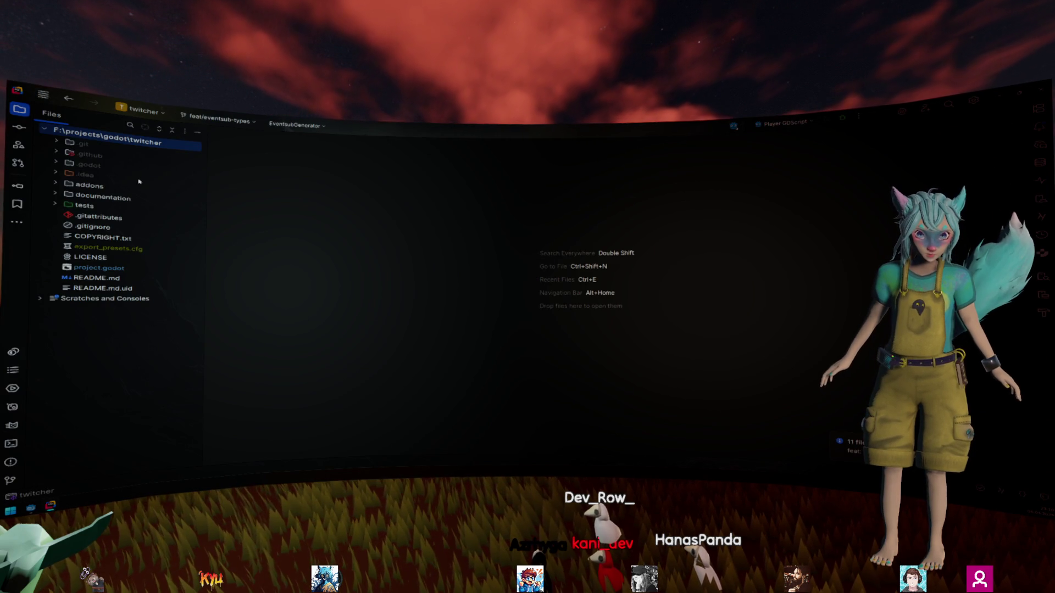
{"action": "key", "text": "alt+0"}
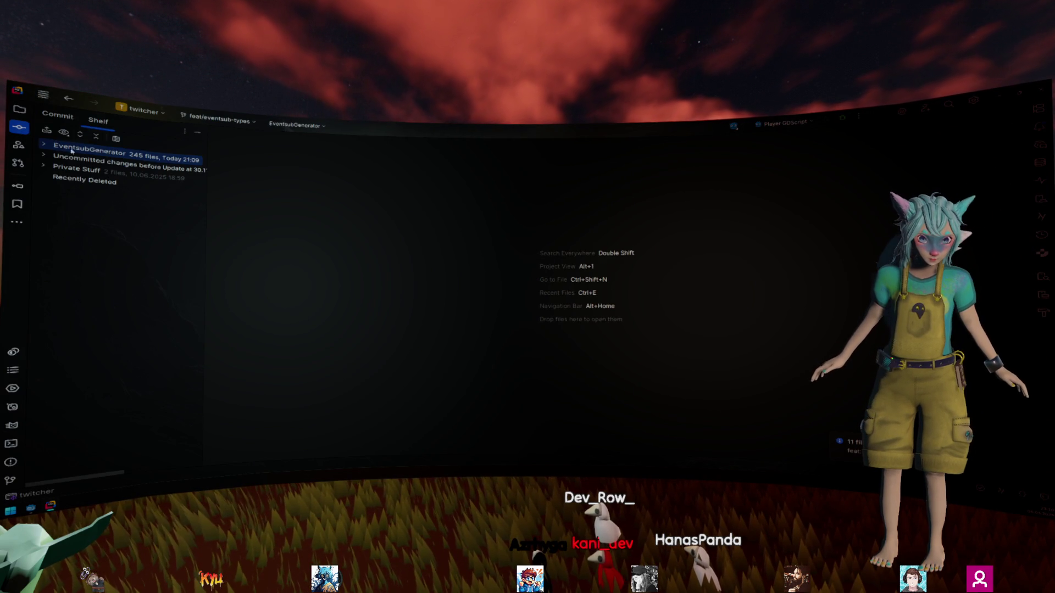
{"action": "left_click", "coordinate": [46, 144]}
{"action": "left_click", "coordinate": [47, 145]}
{"action": "left_click", "coordinate": [46, 145]}
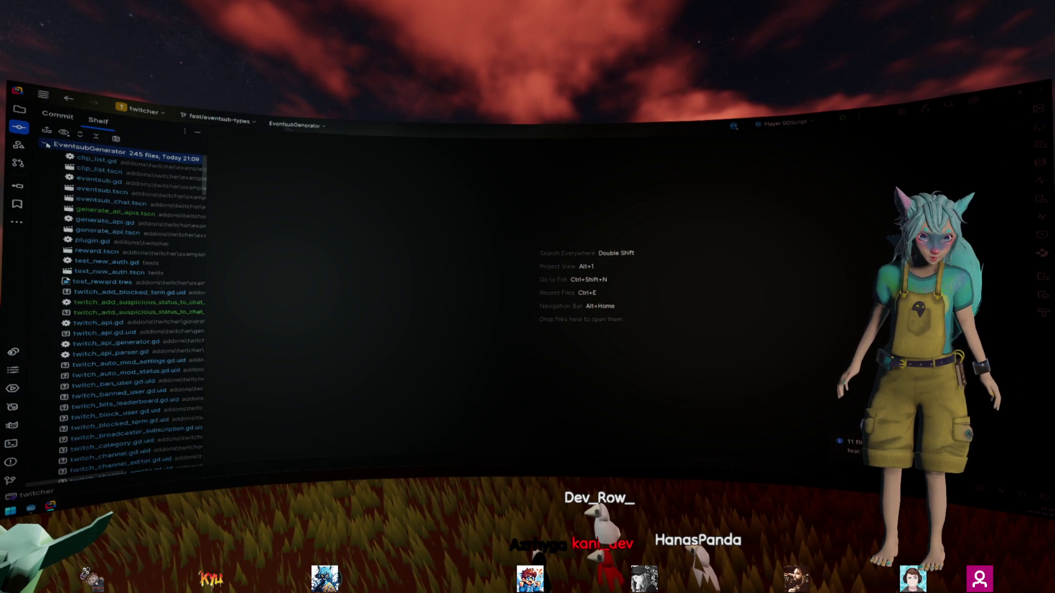
{"action": "left_click", "coordinate": [46, 130]}
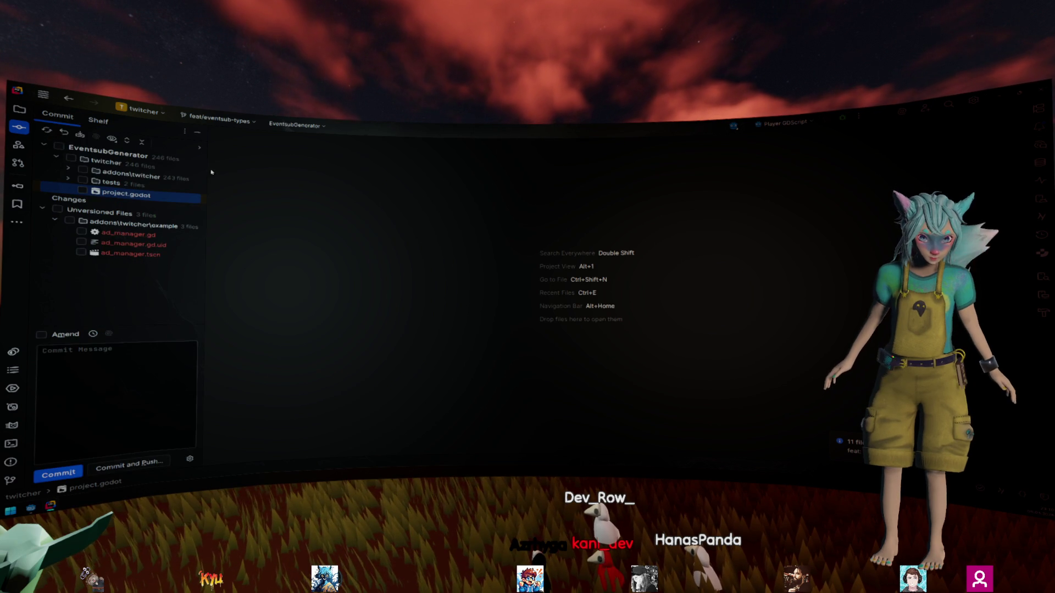
Step: Widen the commit tree, expand addons\twitcher\editor\api_generator, and open twitch_api_generator.gd's diff
{"action": "left_click_drag", "start_coordinate": [208, 170], "coordinate": [273, 171]}
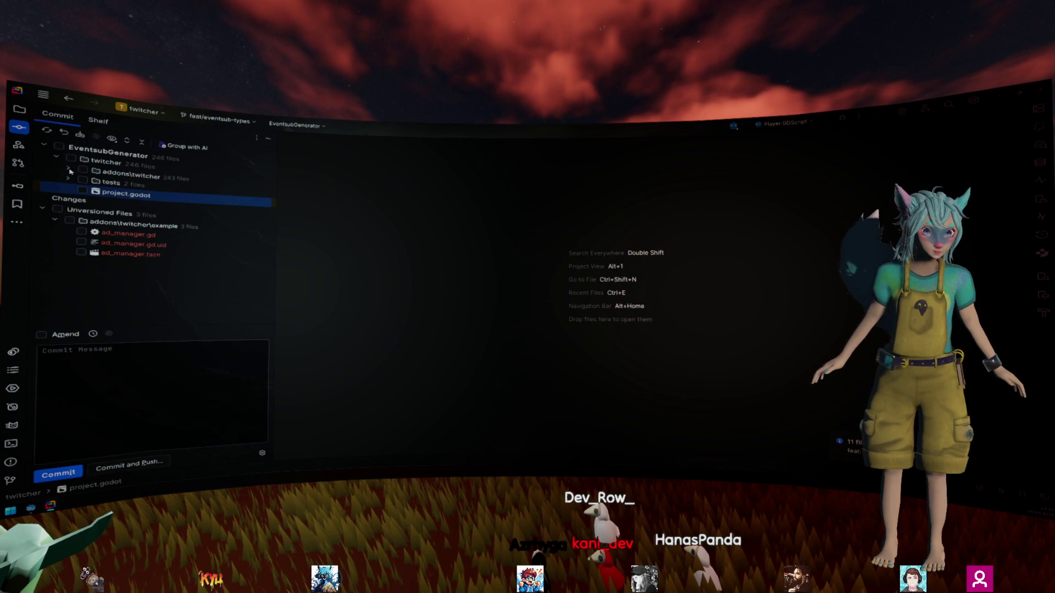
{"action": "left_click", "coordinate": [68, 168]}
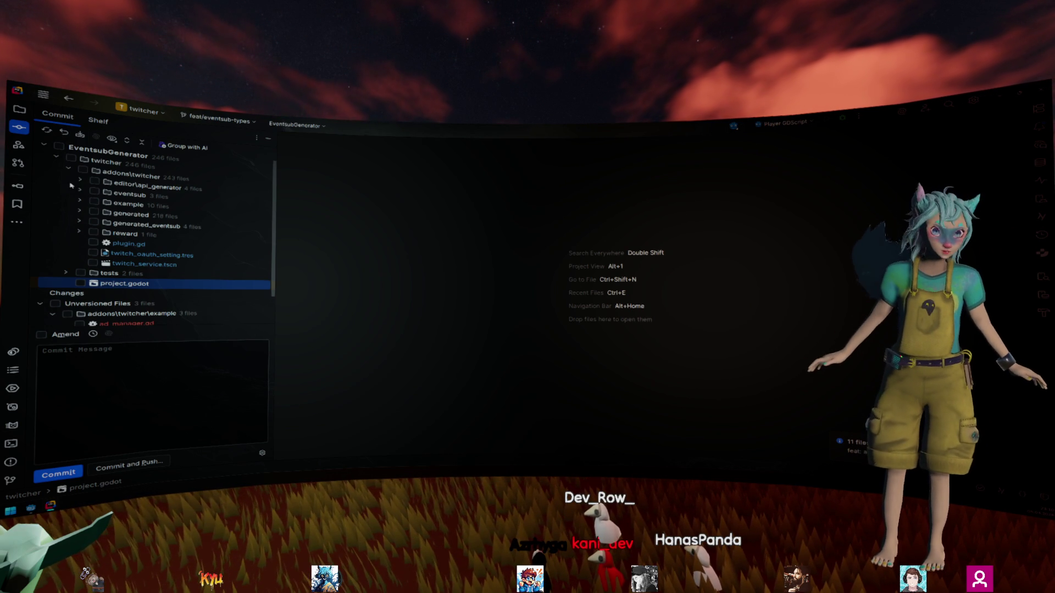
{"action": "left_click", "coordinate": [80, 184]}
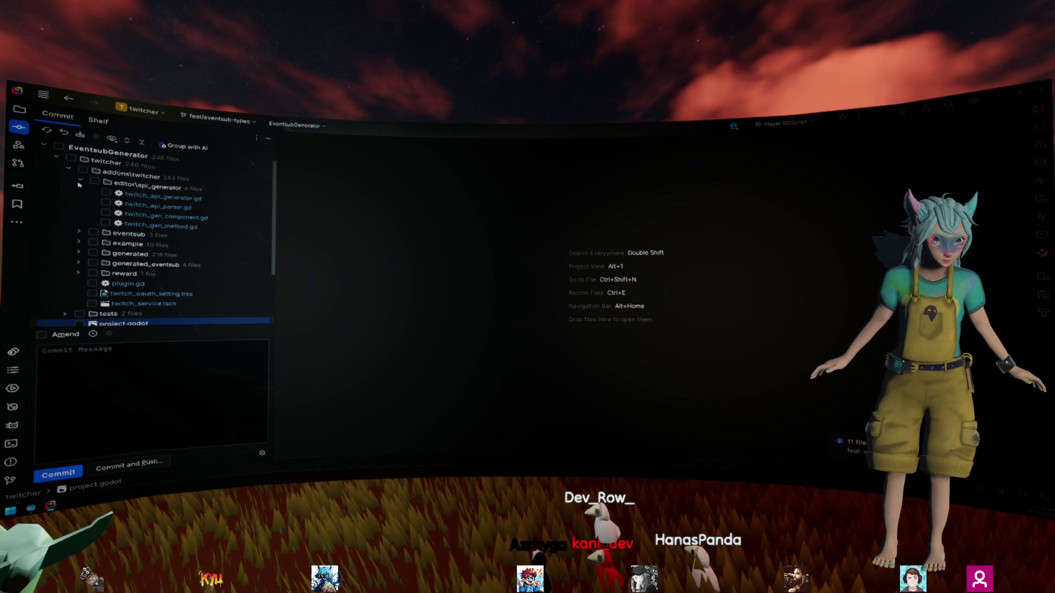
{"action": "double_click", "coordinate": [172, 198]}
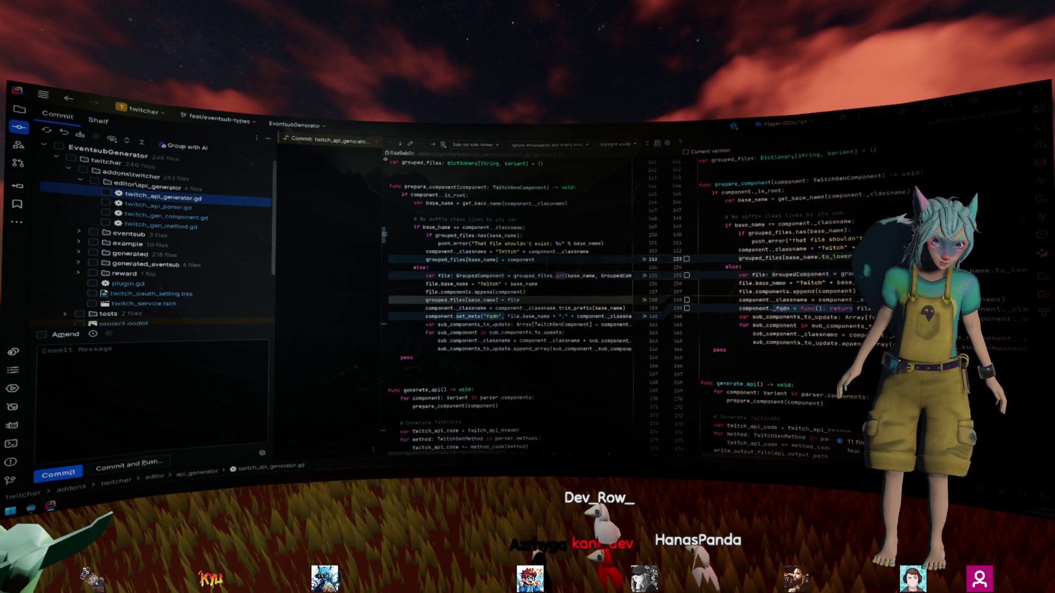
Step: Tick twitch_api_generator.gd and twitch_api_parser.gd for commit after review, then view plugin.gd's diff
{"action": "left_click", "coordinate": [509, 227]}
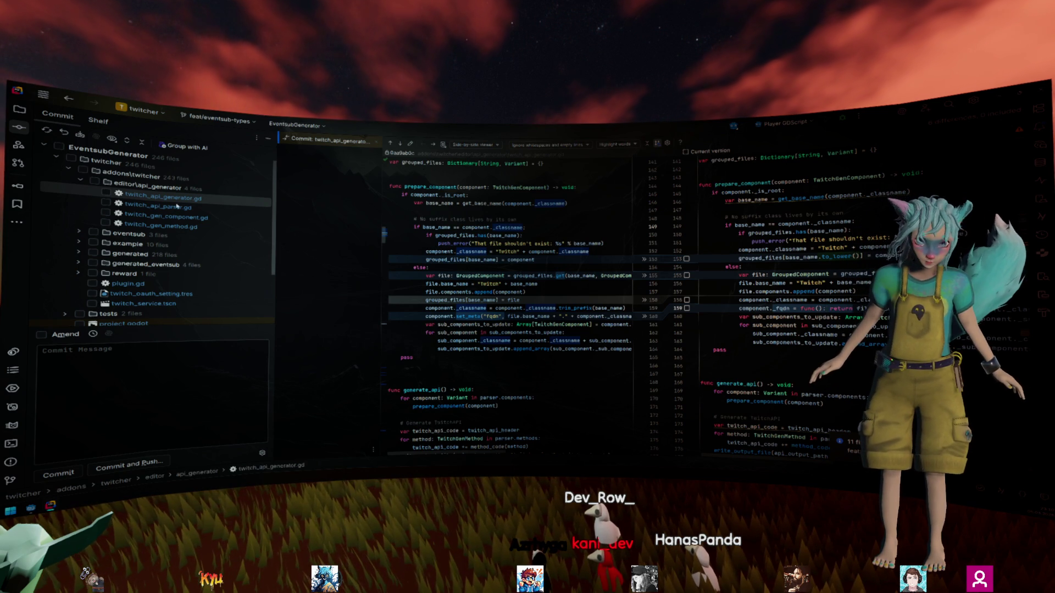
{"action": "key", "text": "space"}
{"action": "key", "text": "Down"}
{"action": "key", "text": "space"}
{"action": "key", "text": "Down"}
{"action": "key", "text": "space"}
{"action": "key", "text": "Down"}
{"action": "key", "text": "space"}
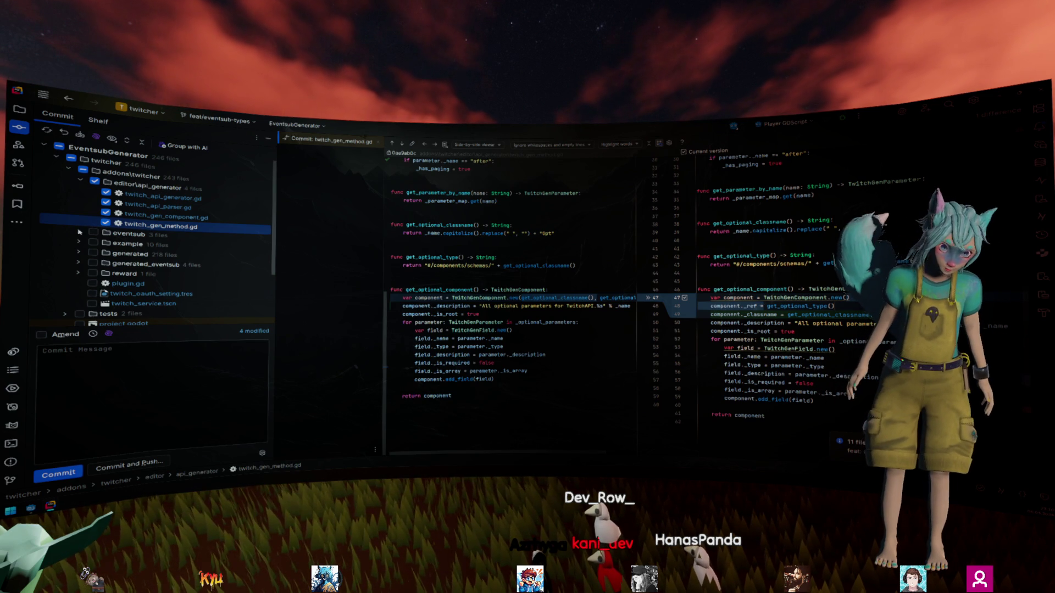
{"action": "left_click", "coordinate": [120, 284]}
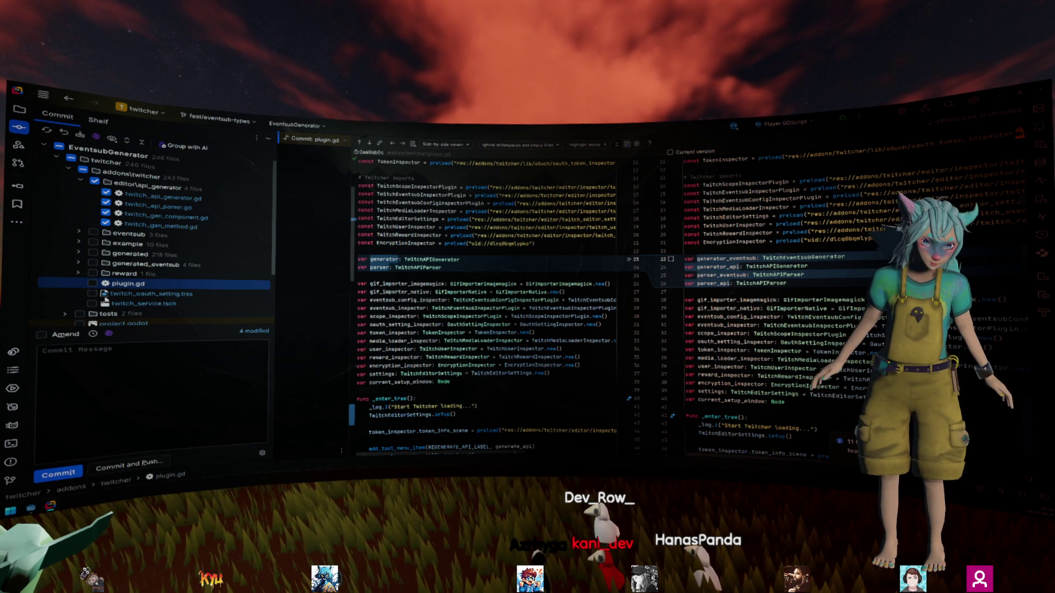
Step: Inspect the plugin.gd diff around the TwitchAPIParser.new() and generator.parser = parser lines
{"action": "scroll", "coordinate": [406, 294], "scroll_direction": "down", "scroll_amount": 15}
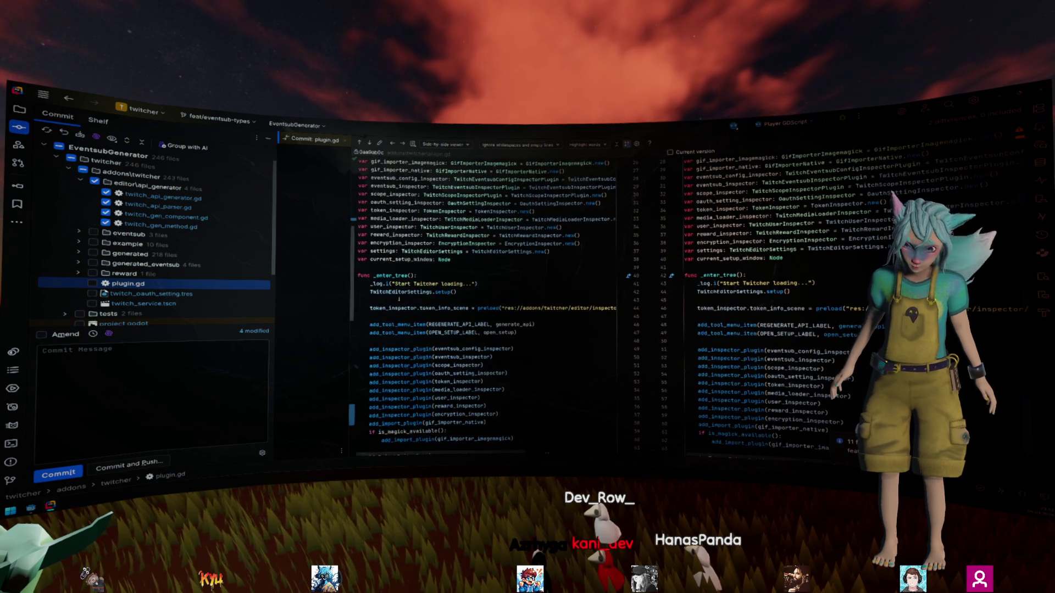
{"action": "scroll", "coordinate": [406, 297], "scroll_direction": "down", "scroll_amount": 7}
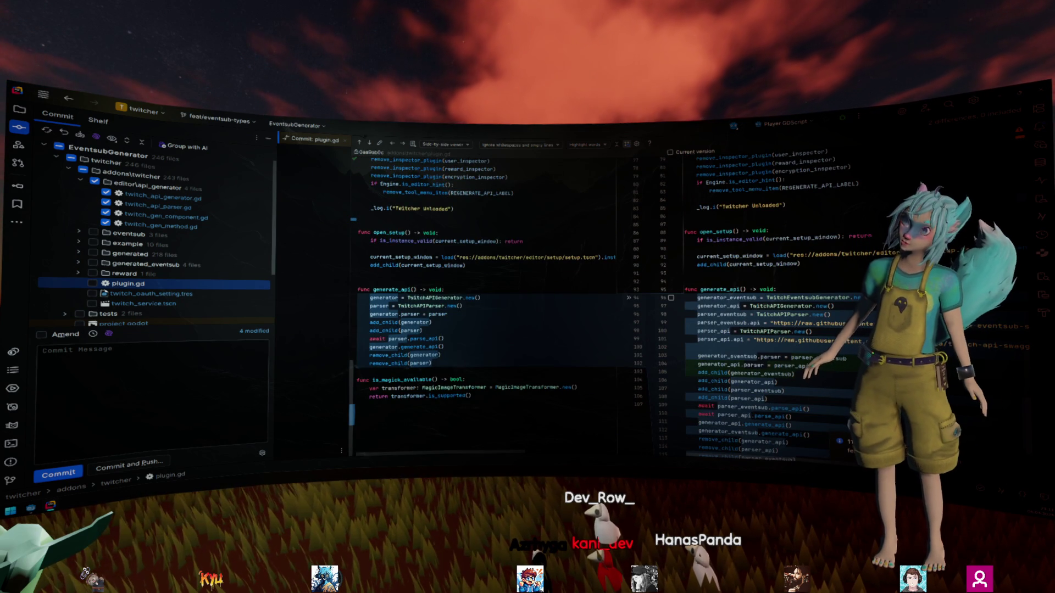
{"action": "key", "text": "Escape"}
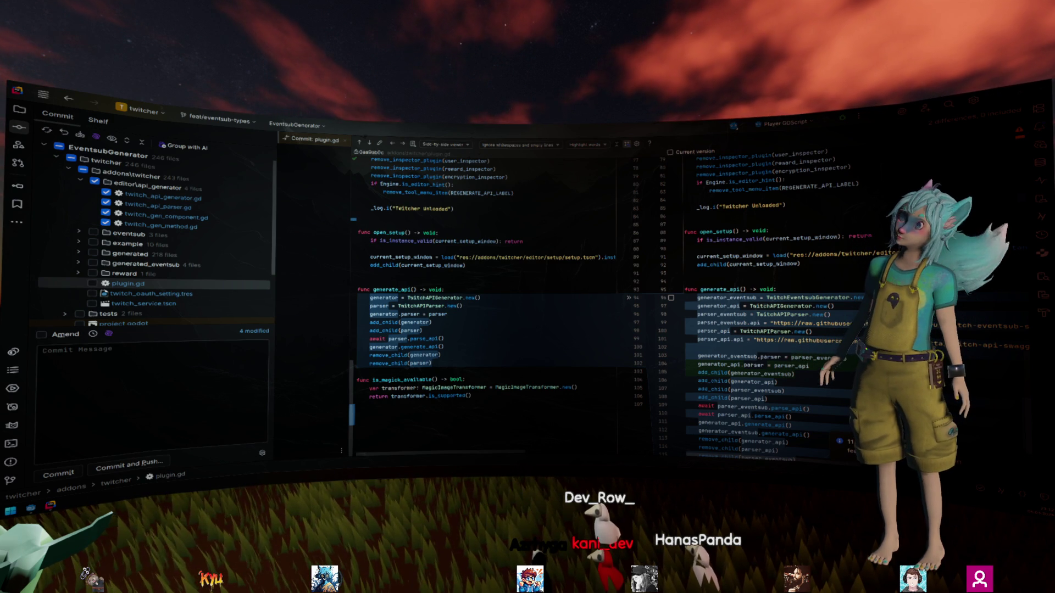
{"action": "left_click", "coordinate": [128, 284]}
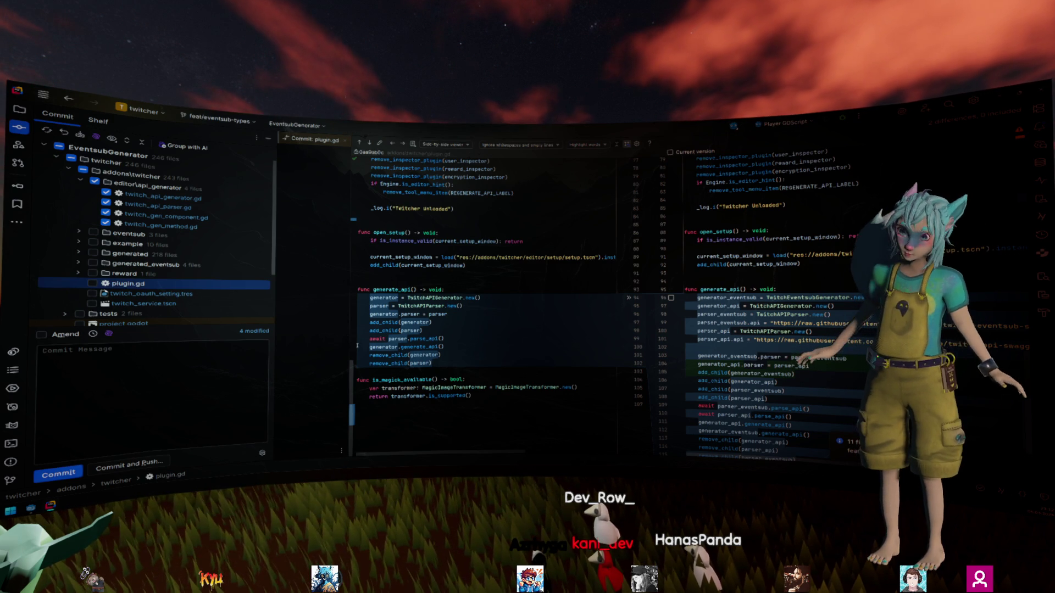
{"action": "left_click", "coordinate": [448, 313]}
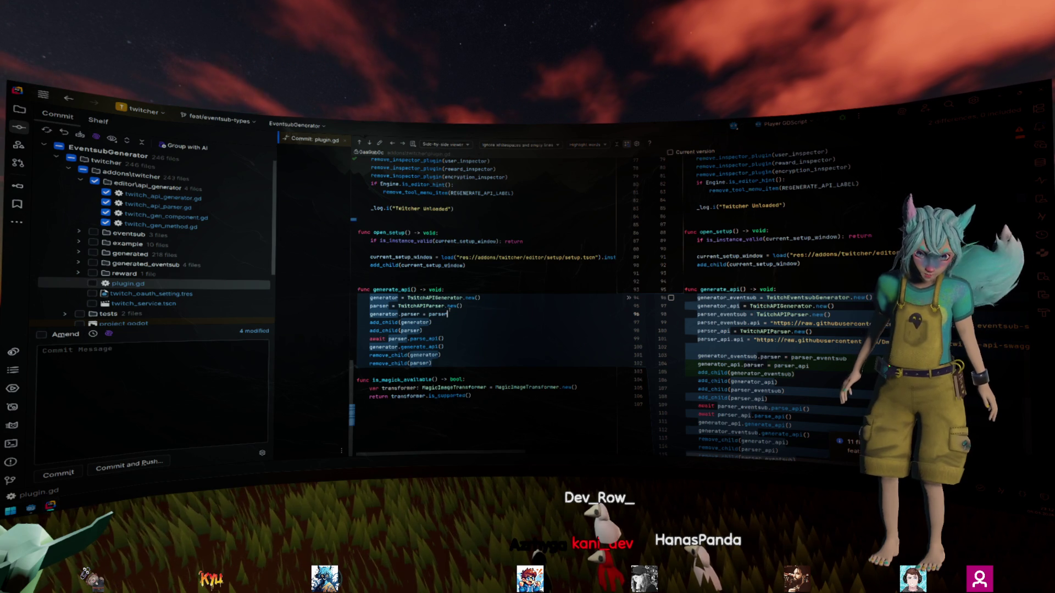
{"action": "key", "text": "Up"}
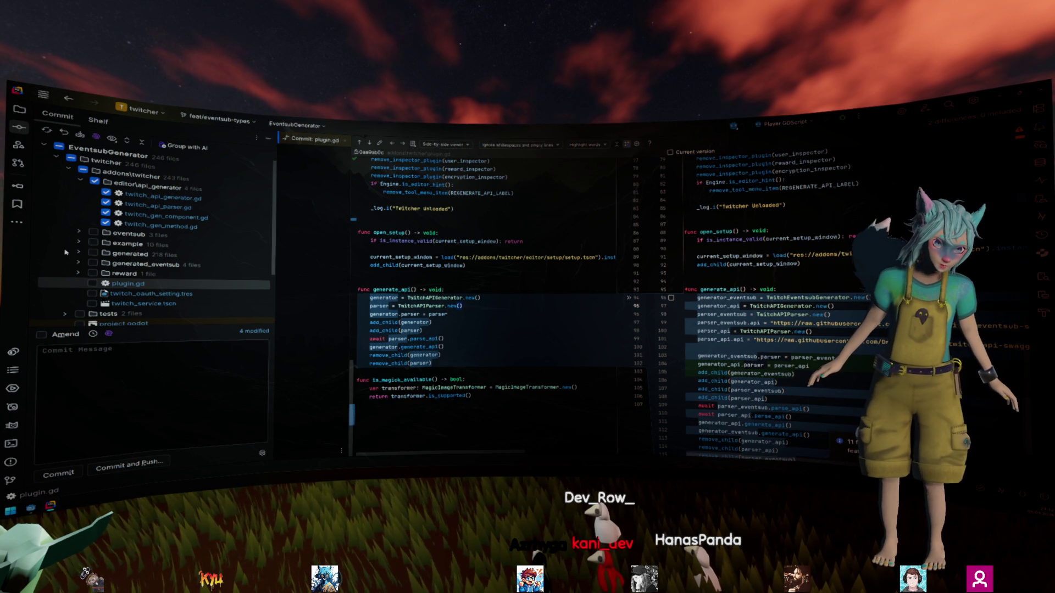
{"action": "key", "text": "Escape"}
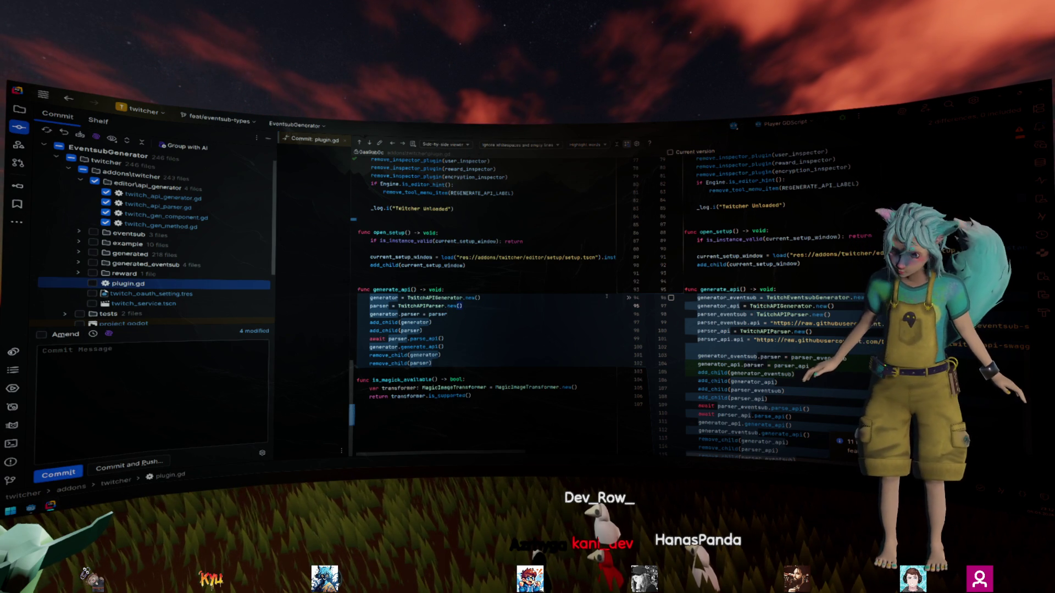
{"action": "scroll", "coordinate": [461, 317], "scroll_direction": "up", "scroll_amount": 3}
{"action": "scroll", "coordinate": [482, 318], "scroll_direction": "down", "scroll_amount": 3}
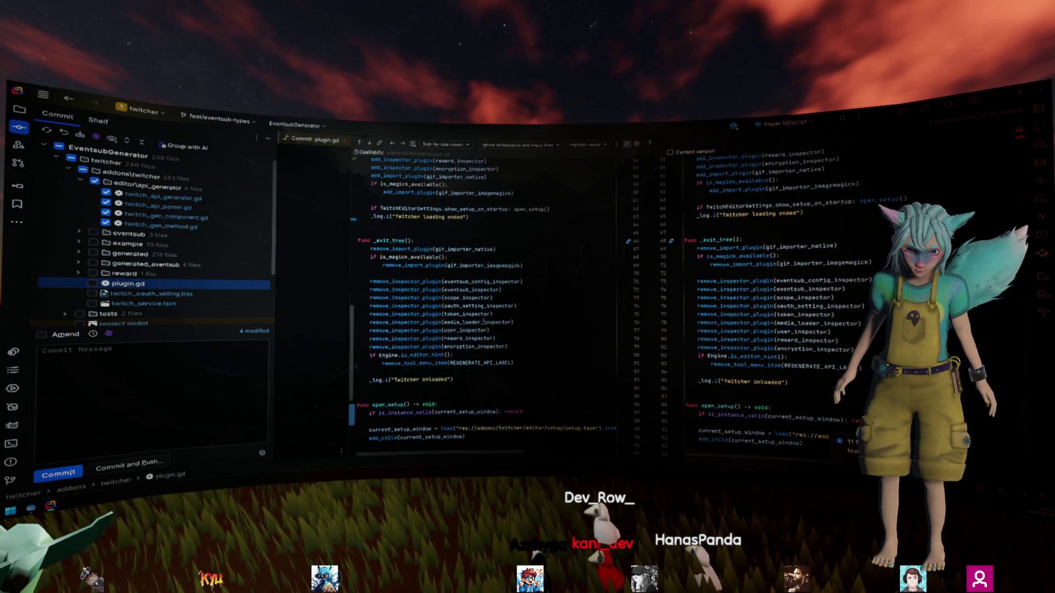
{"action": "left_click", "coordinate": [474, 313]}
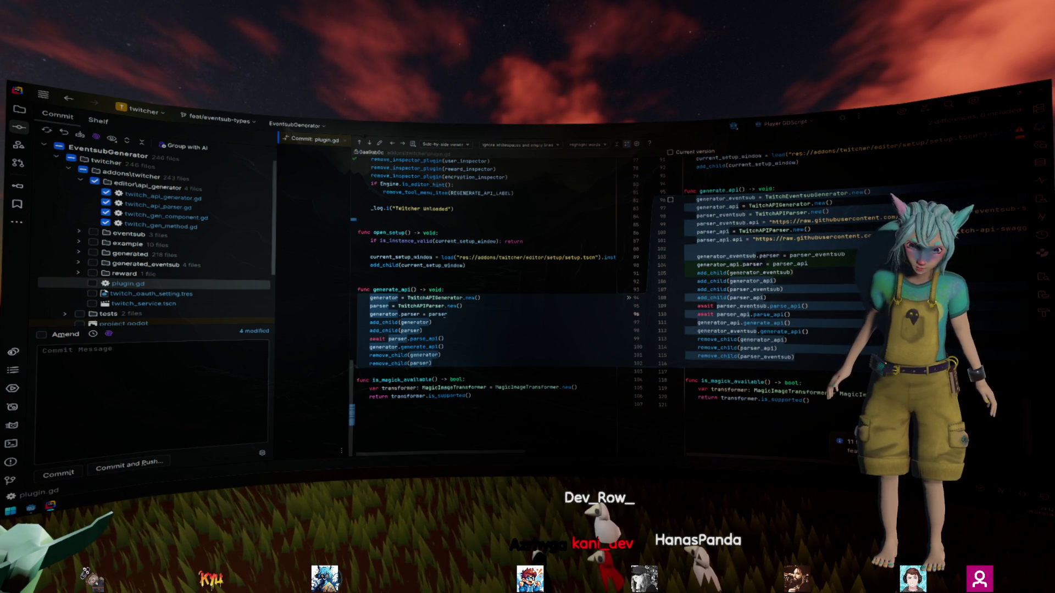
{"action": "scroll", "coordinate": [698, 299], "scroll_direction": "up", "scroll_amount": 20}
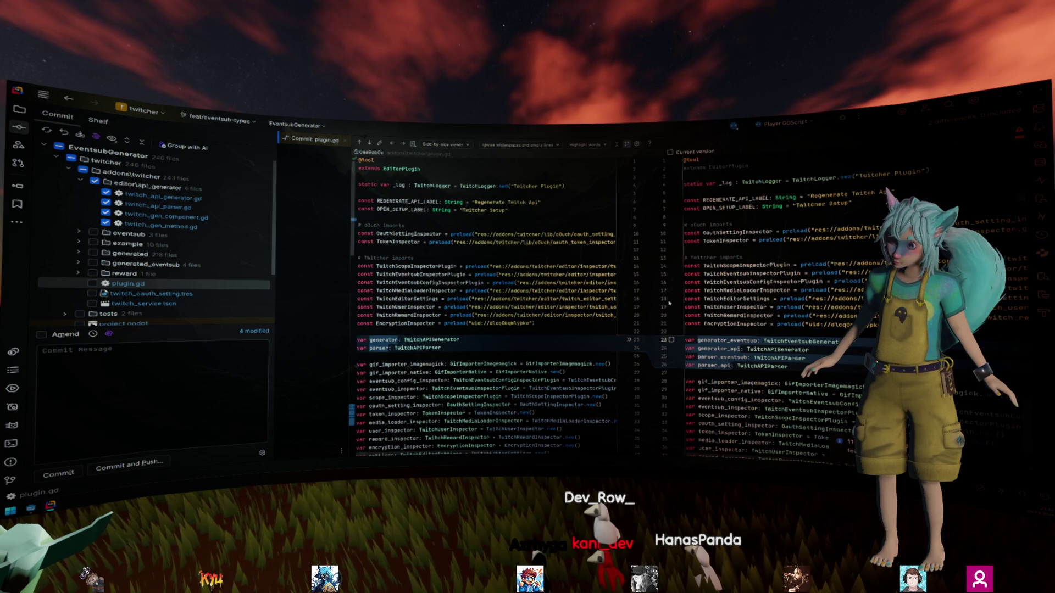
Step: Include plugin.gd in the commit and view the twitch_oauth_setting.tres diff
{"action": "left_click", "coordinate": [89, 284]}
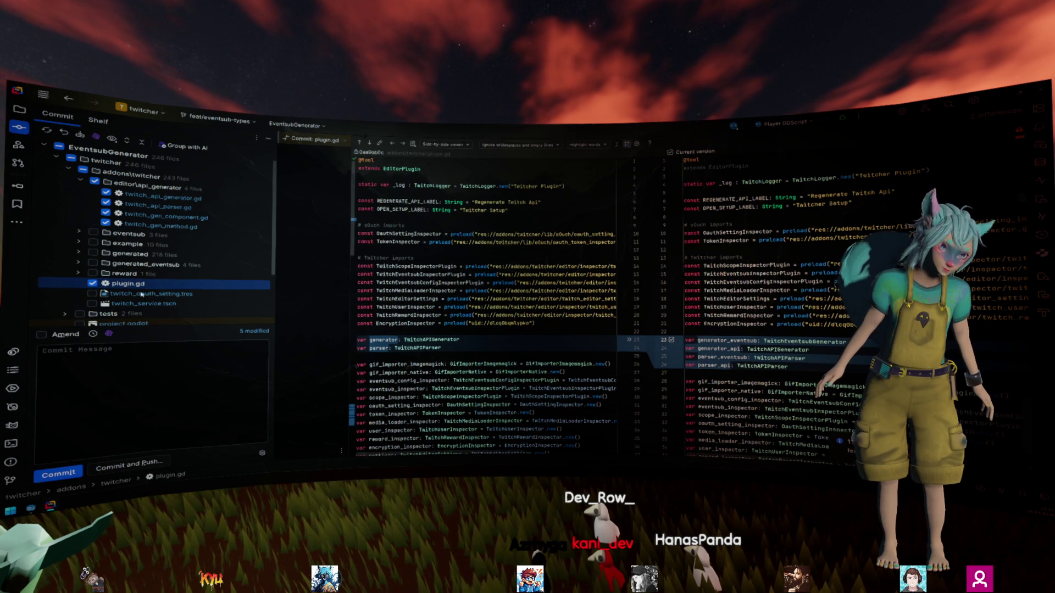
{"action": "left_click", "coordinate": [92, 284]}
{"action": "left_click", "coordinate": [250, 295]}
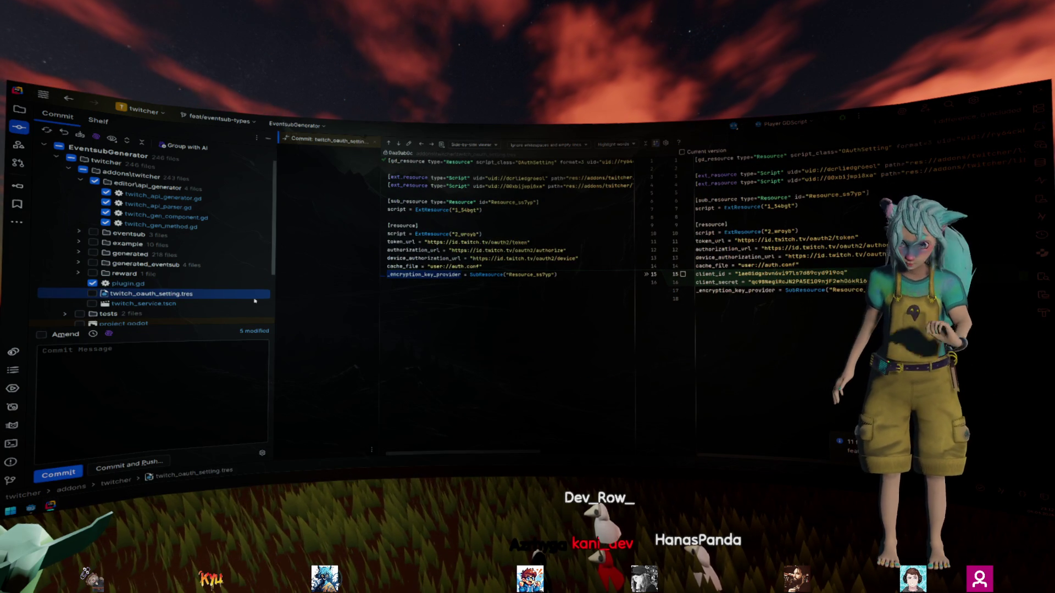
Step: Roll back the local changes to twitch_oauth_setting.tres
{"action": "right_click", "coordinate": [144, 300]}
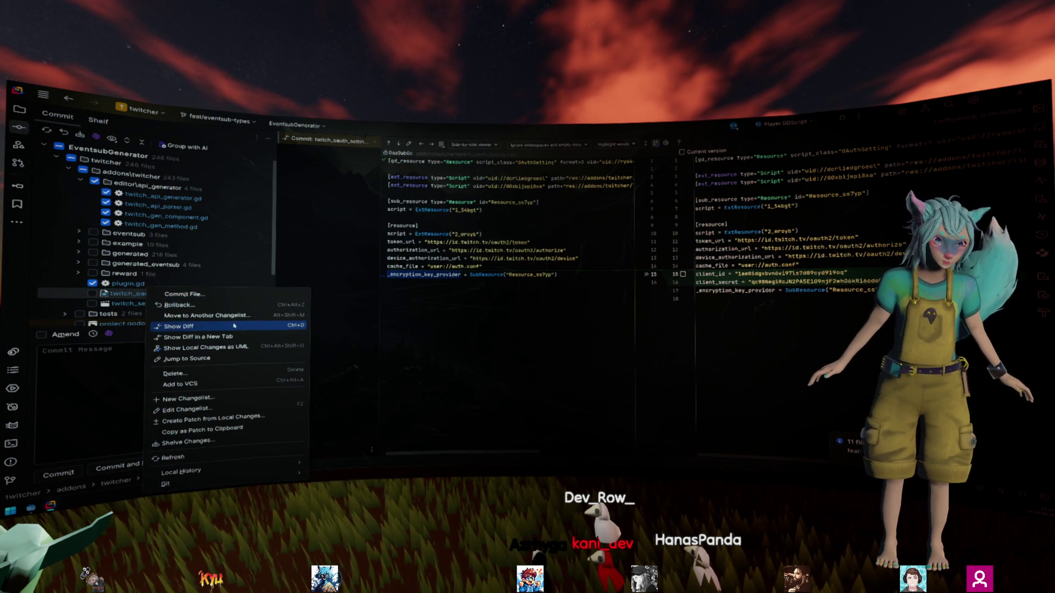
{"action": "left_click", "coordinate": [165, 305]}
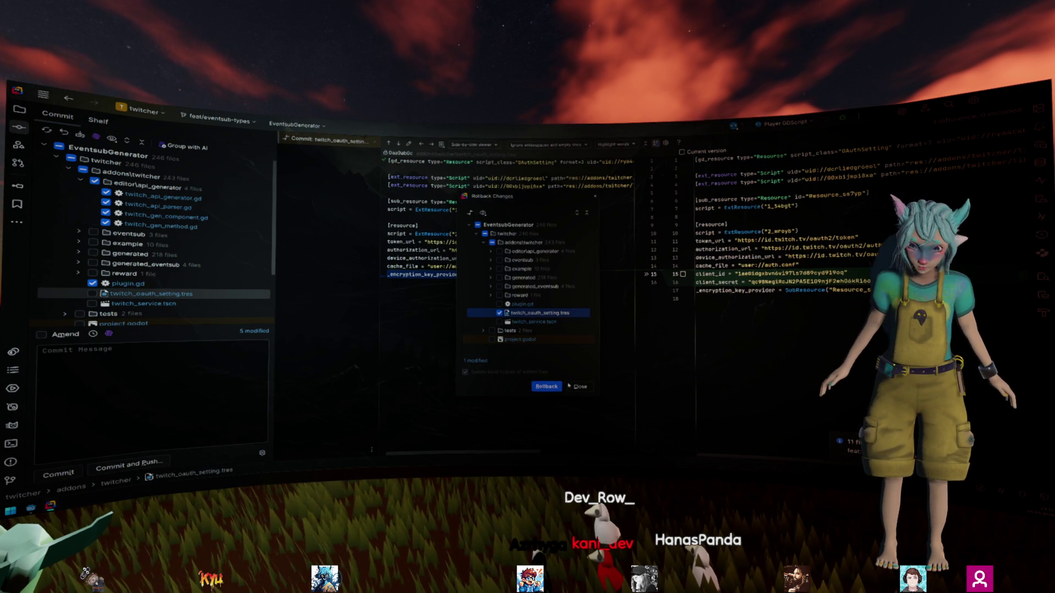
{"action": "key", "text": "Return"}
{"action": "left_click", "coordinate": [231, 305]}
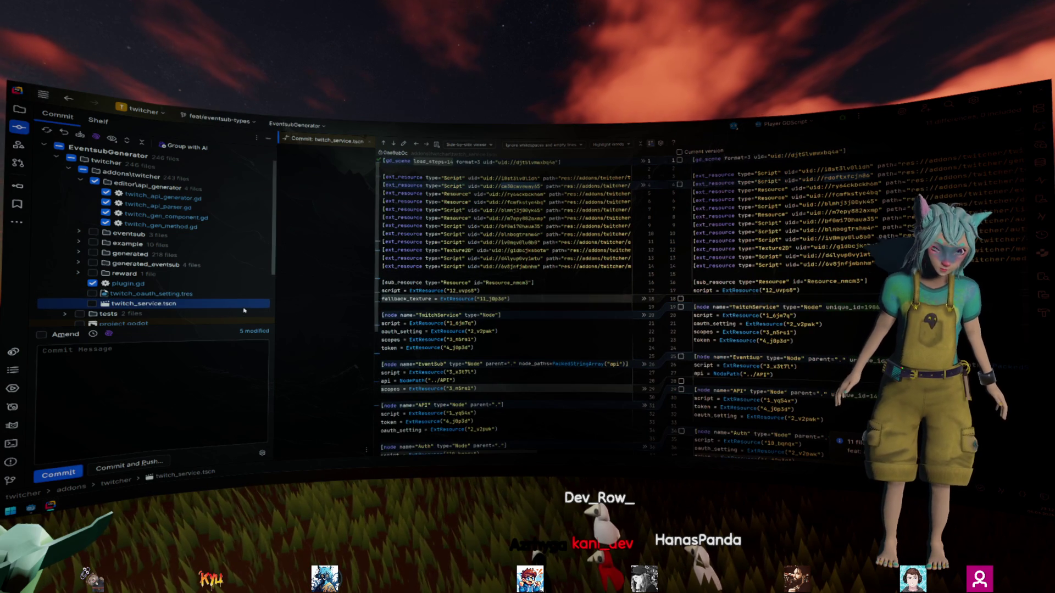
Step: Create a new changelist named Local, then review the twitch_service.tscn and project.godot diffs
{"action": "right_click", "coordinate": [123, 153]}
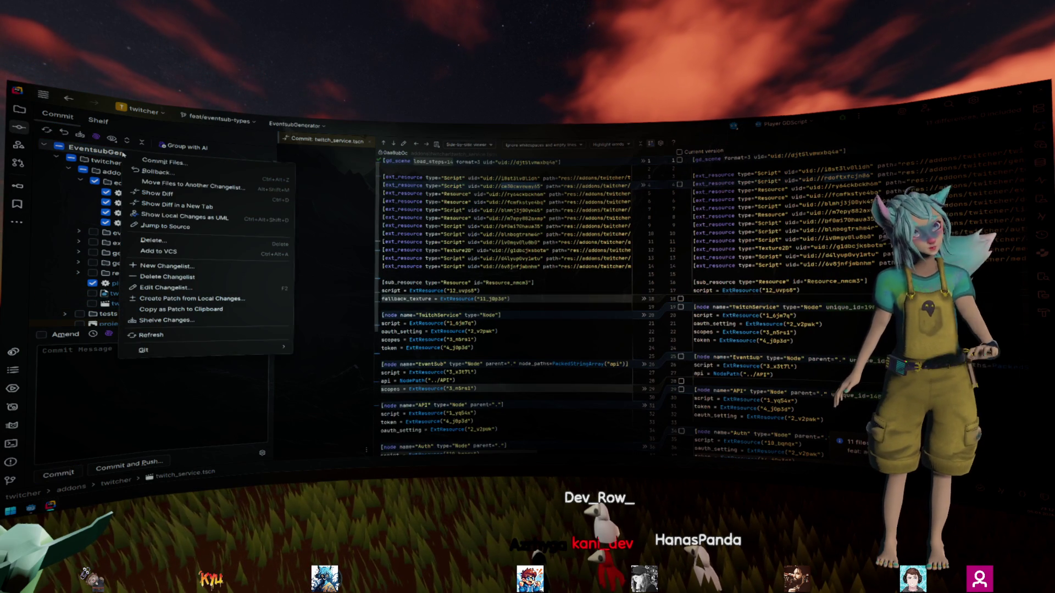
{"action": "key", "text": "Escape"}
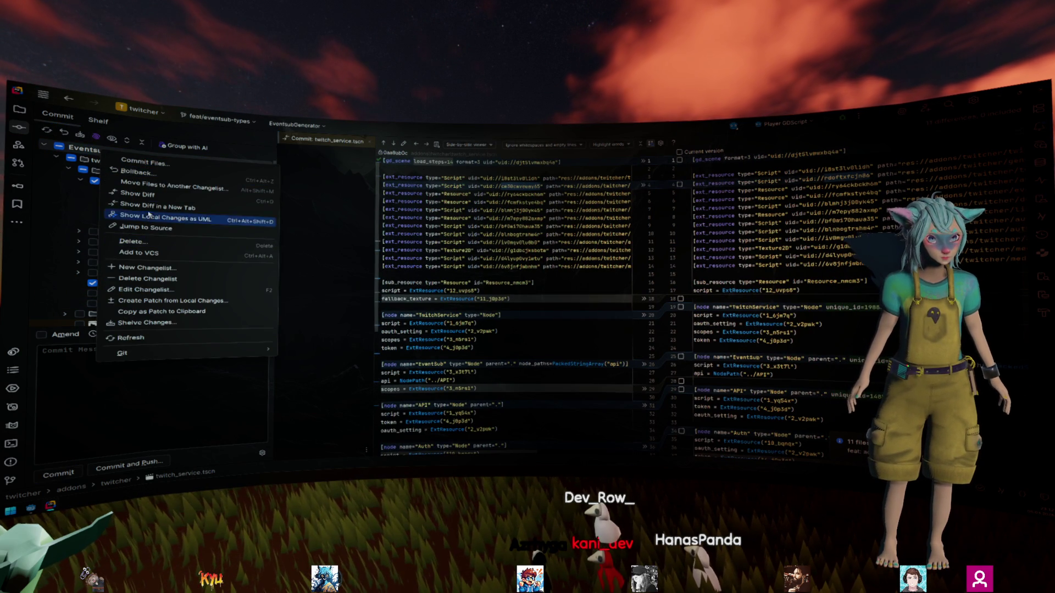
{"action": "left_click", "coordinate": [182, 267]}
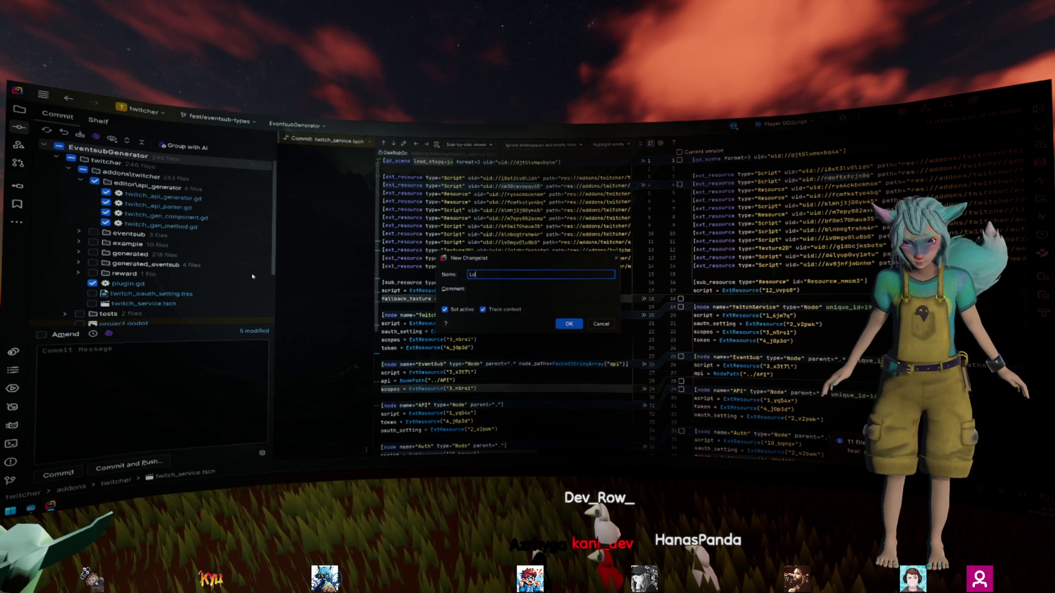
{"action": "key", "text": "Return"}
{"action": "scroll", "coordinate": [253, 277], "scroll_direction": "down", "scroll_amount": 3}
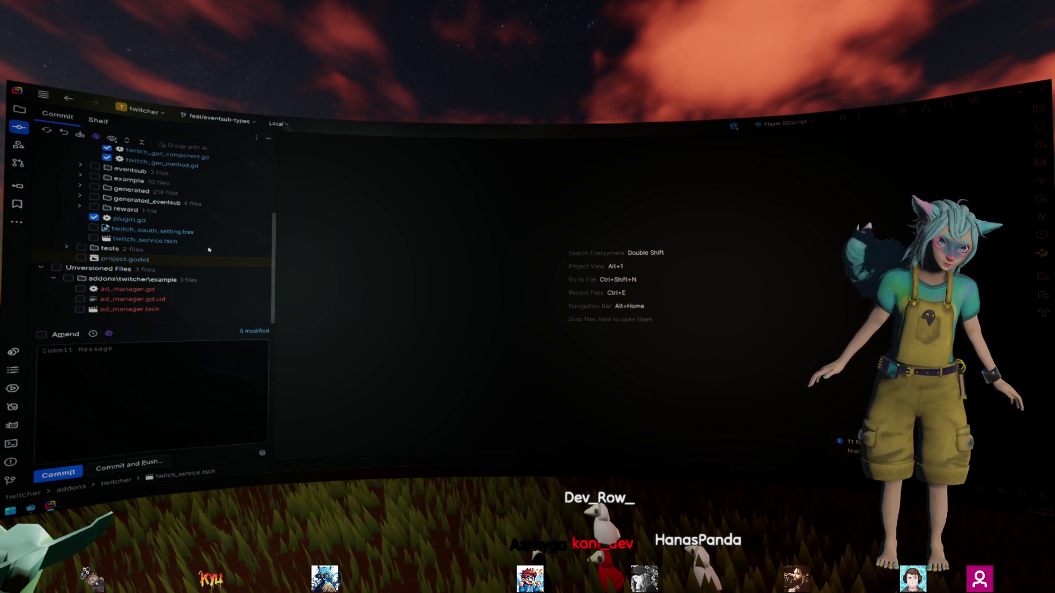
{"action": "scroll", "coordinate": [135, 258], "scroll_direction": "up", "scroll_amount": 3}
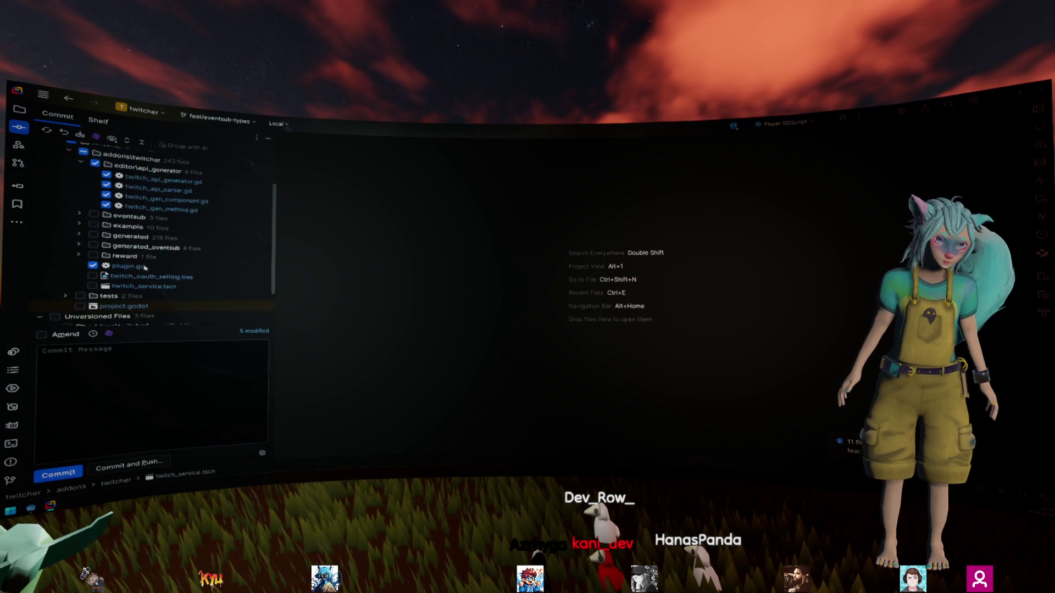
{"action": "scroll", "coordinate": [126, 231], "scroll_direction": "down", "scroll_amount": 2}
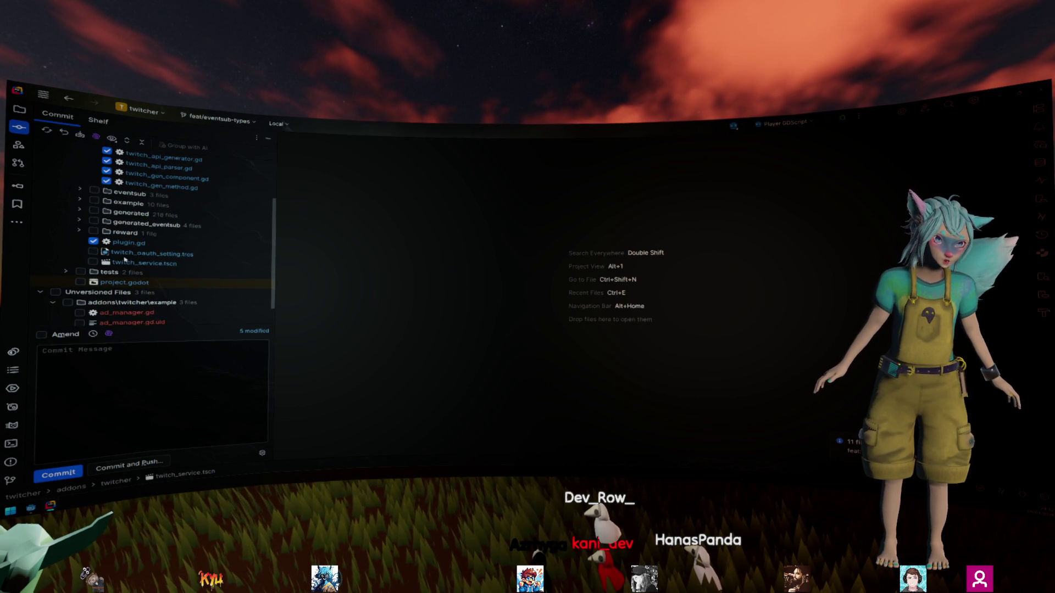
{"action": "left_click", "coordinate": [129, 258]}
{"action": "scroll", "coordinate": [143, 231], "scroll_direction": "up", "scroll_amount": 2}
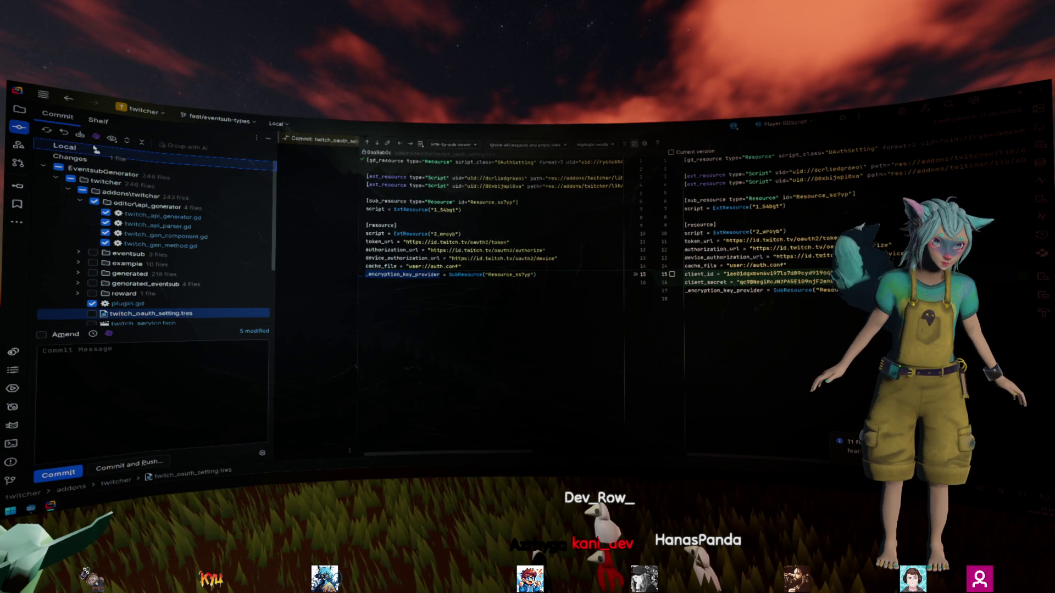
{"action": "scroll", "coordinate": [148, 220], "scroll_direction": "down", "scroll_amount": 3}
{"action": "left_click", "coordinate": [133, 259]}
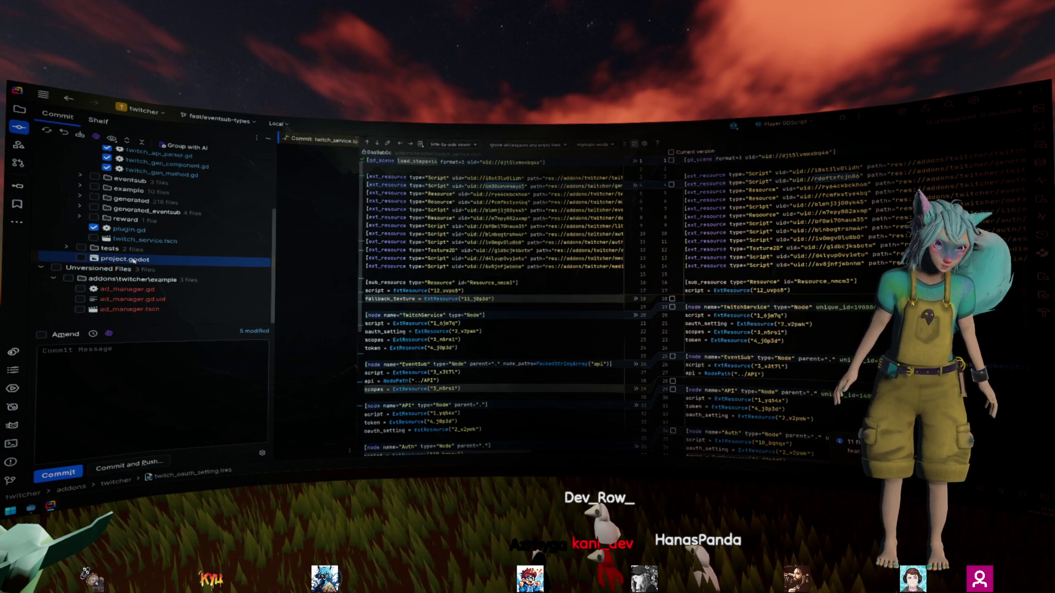
Step: Move project.godot into Local and set EventsubGenerator as the active changelist
{"action": "scroll", "coordinate": [109, 208], "scroll_direction": "up", "scroll_amount": 3}
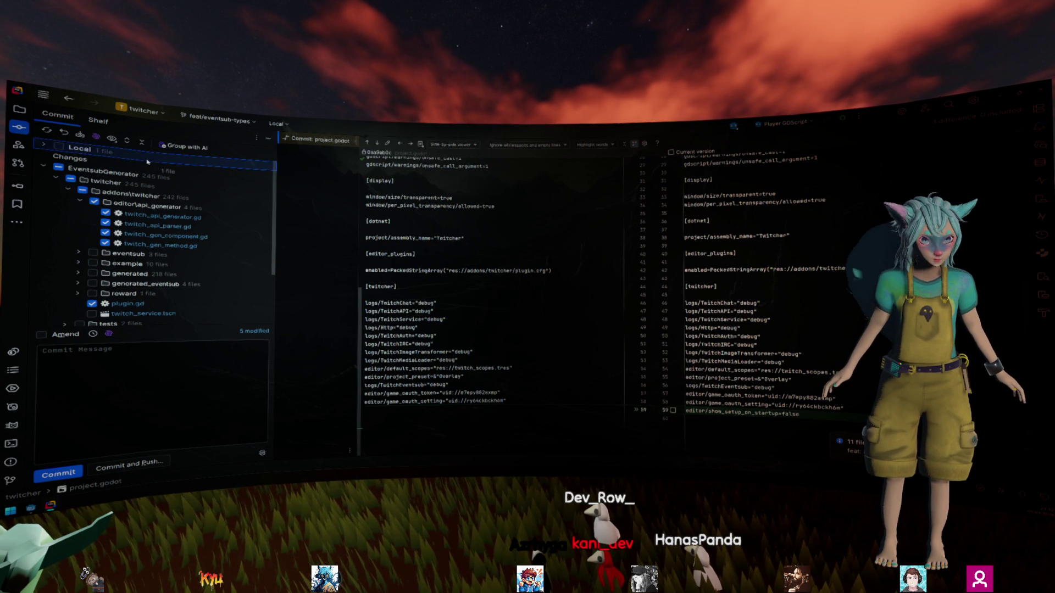
{"action": "key", "text": "Down"}
{"action": "right_click", "coordinate": [110, 172]}
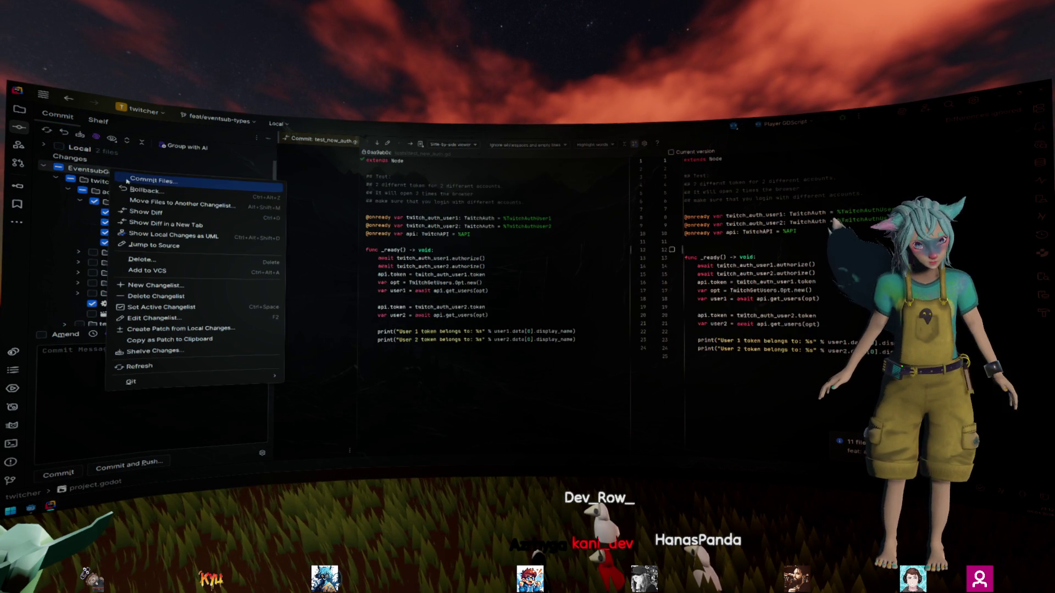
{"action": "left_click", "coordinate": [181, 307]}
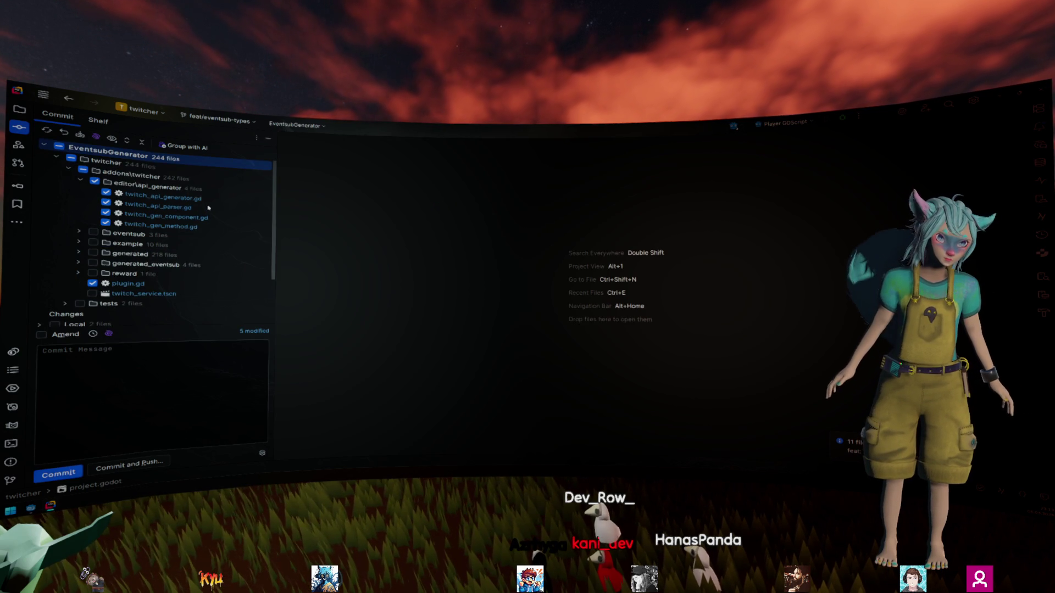
Step: Review the twitch_service.tscn and twitch_redemption.gd diffs, highlighting UNKNOWN occurrences
{"action": "left_click", "coordinate": [142, 294]}
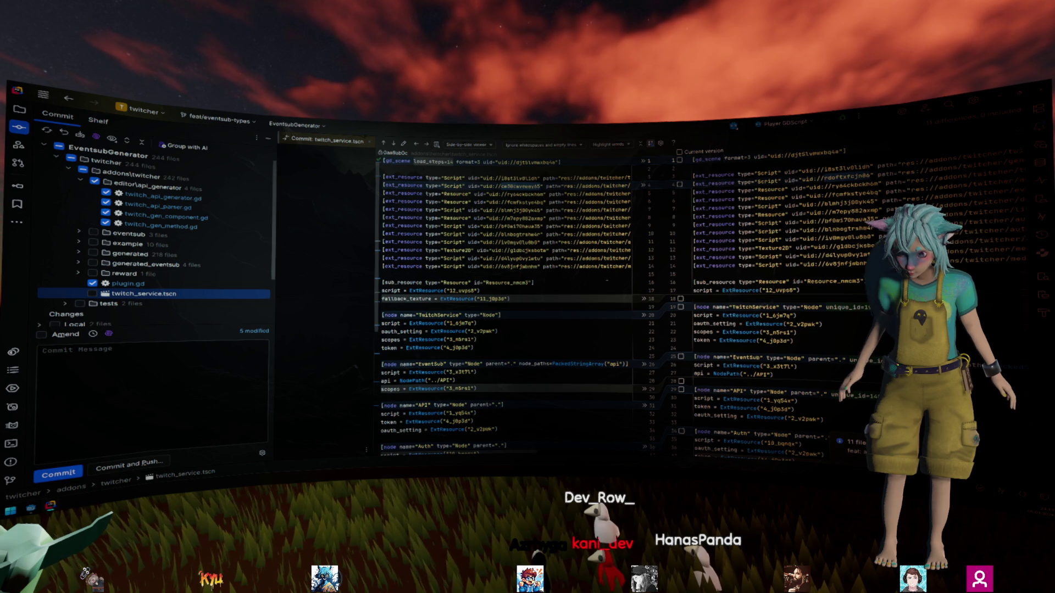
{"action": "scroll", "coordinate": [838, 314], "scroll_direction": "down", "scroll_amount": 9}
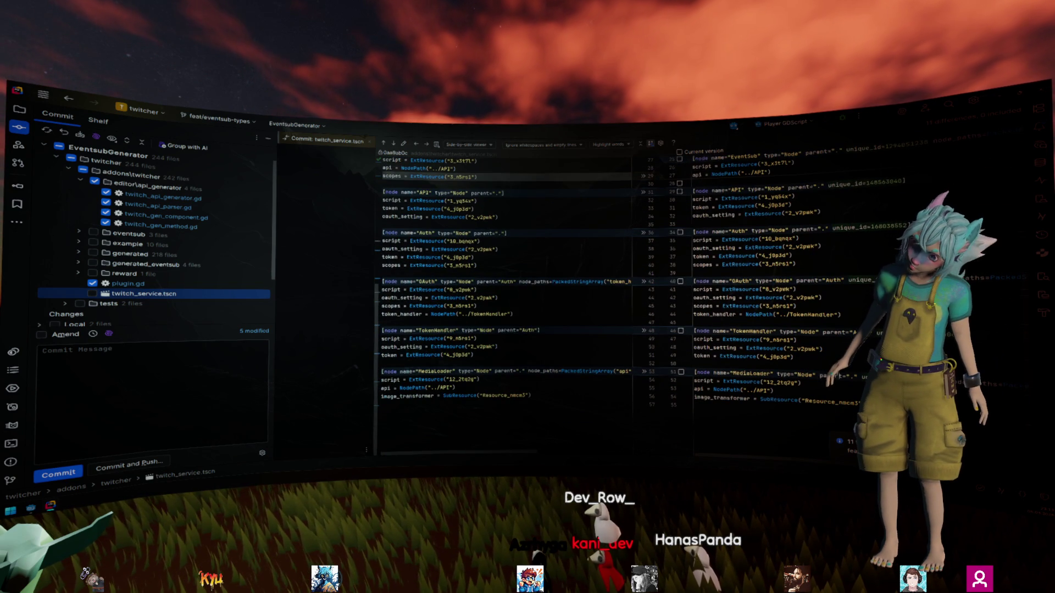
{"action": "left_click", "coordinate": [741, 374]}
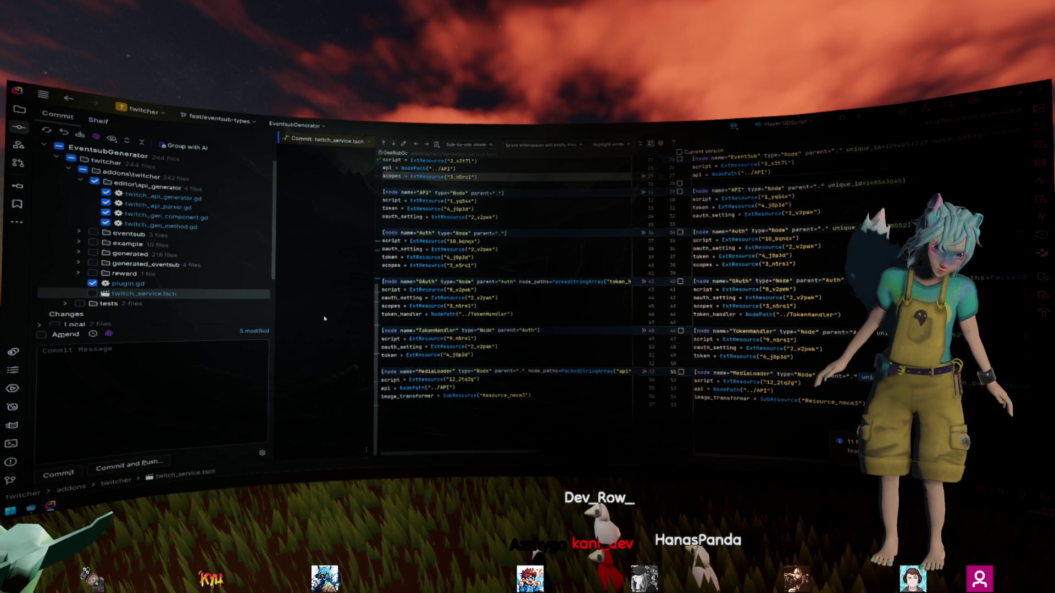
{"action": "left_click", "coordinate": [80, 274]}
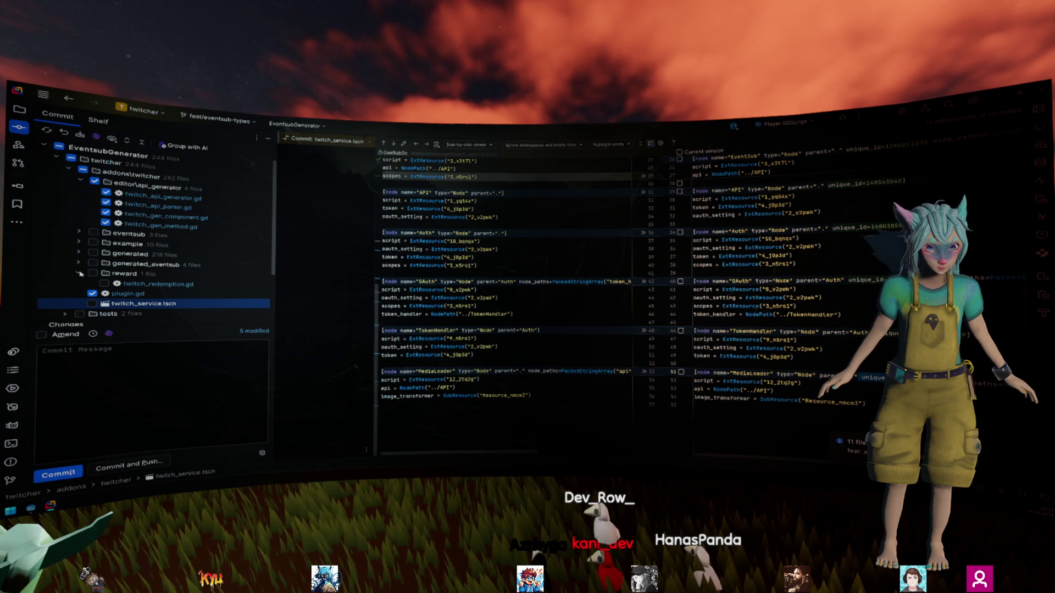
{"action": "left_click", "coordinate": [165, 285]}
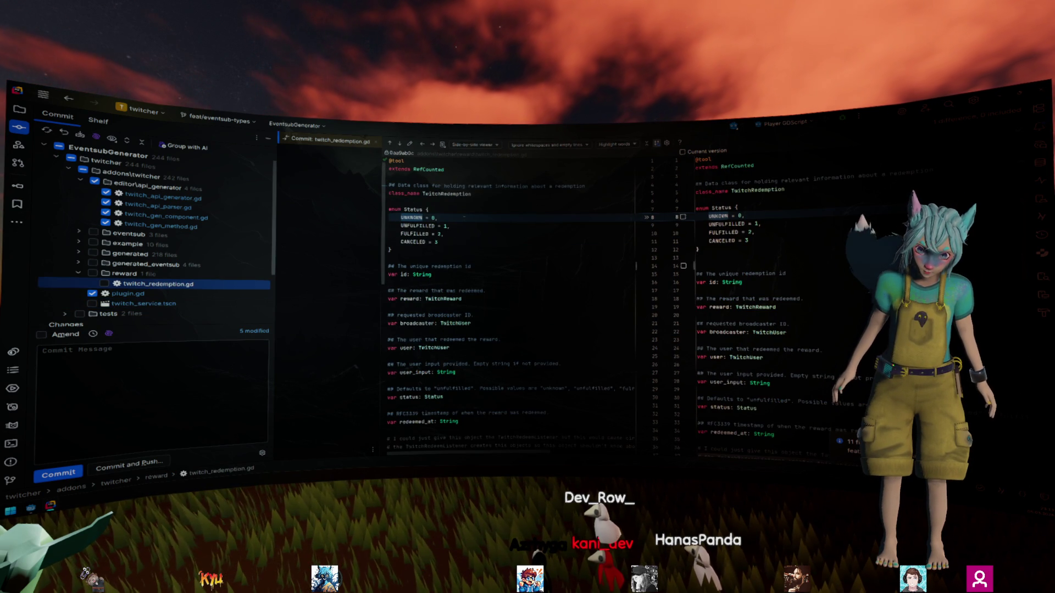
{"action": "double_click", "coordinate": [411, 218]}
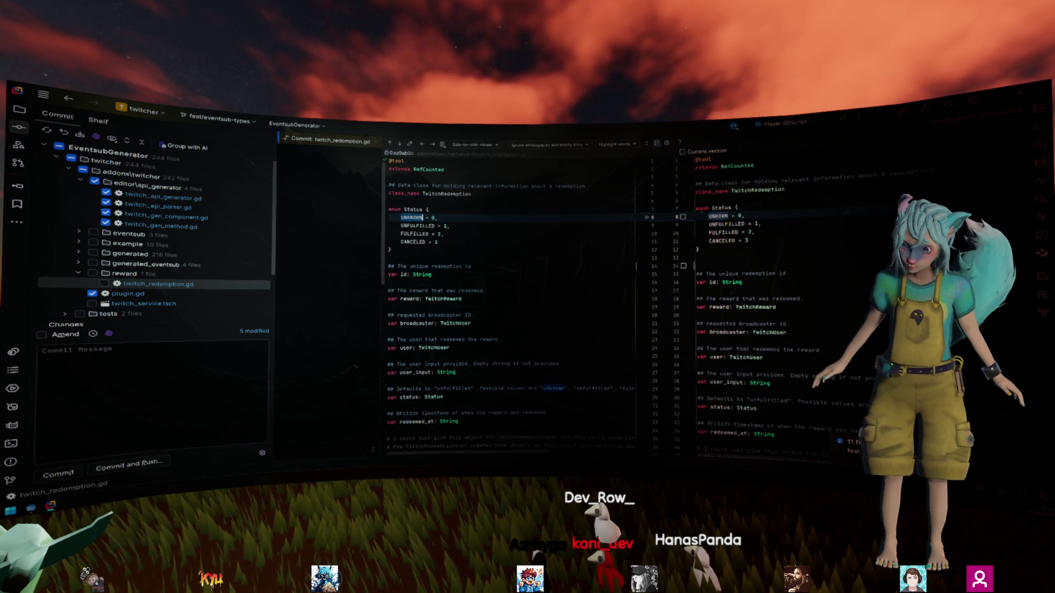
Step: Add the new generated_eventsub files to version control
{"action": "left_click", "coordinate": [79, 264]}
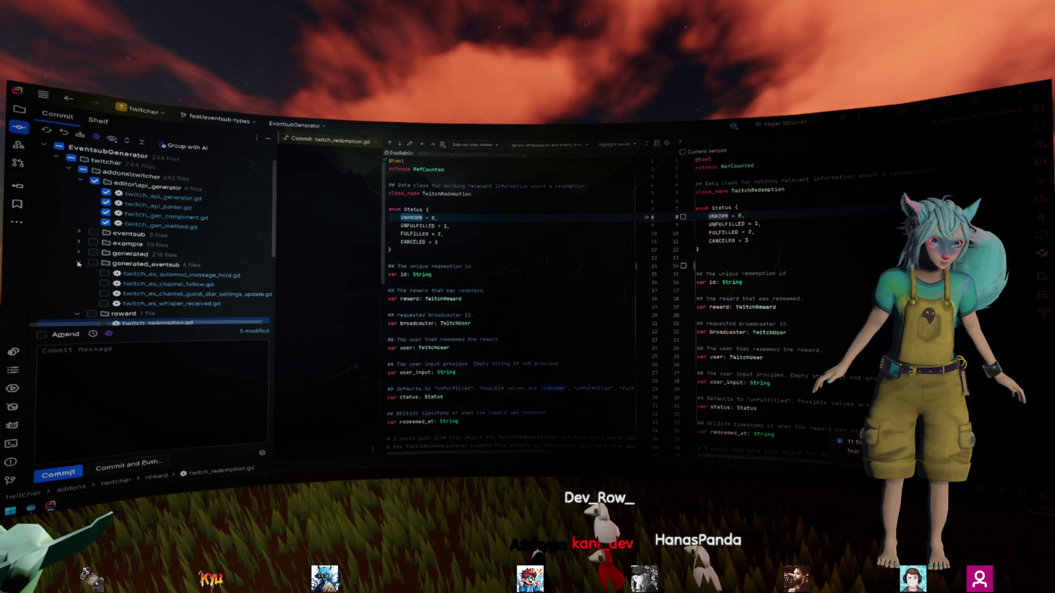
{"action": "right_click", "coordinate": [131, 161]}
{"action": "left_click", "coordinate": [184, 254]}
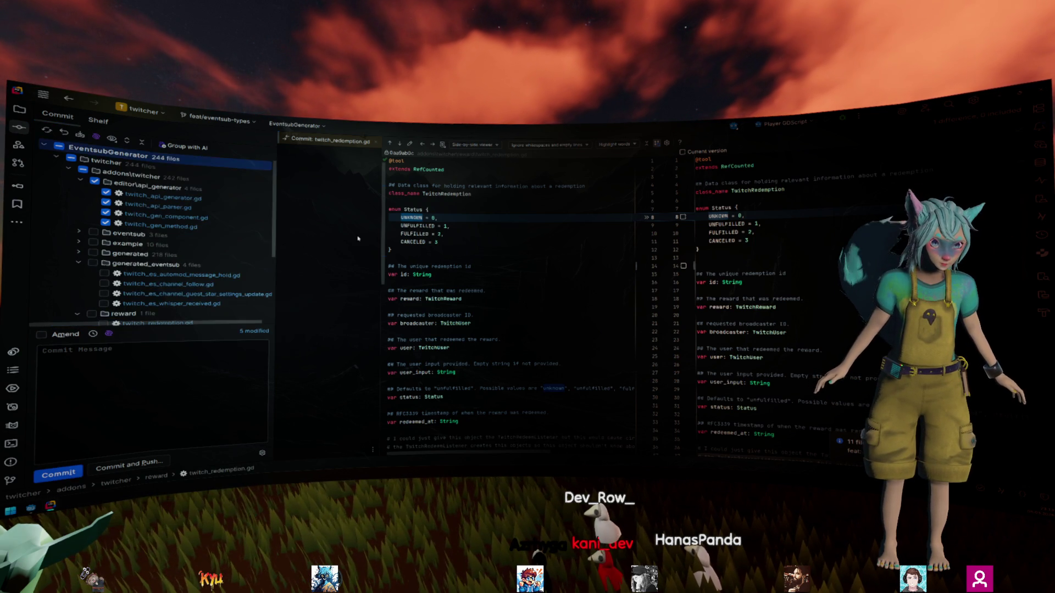
{"action": "right_click", "coordinate": [152, 266]}
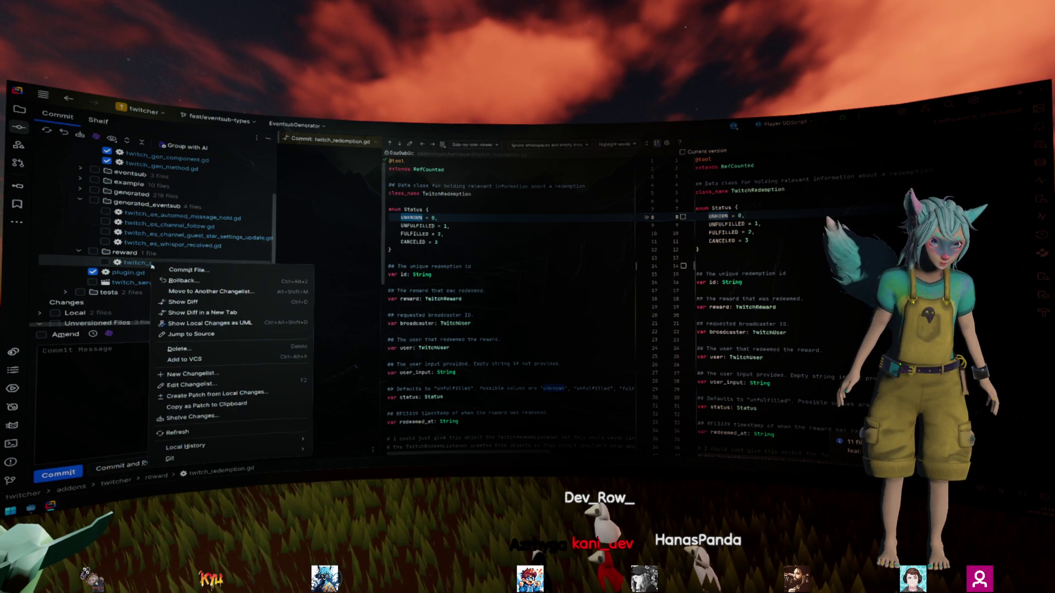
Step: Create a TypoFix changelist without context tracking and move twitch_redemption.gd into it
{"action": "left_click", "coordinate": [217, 374]}
{"action": "type", "text": "TypoFix"}
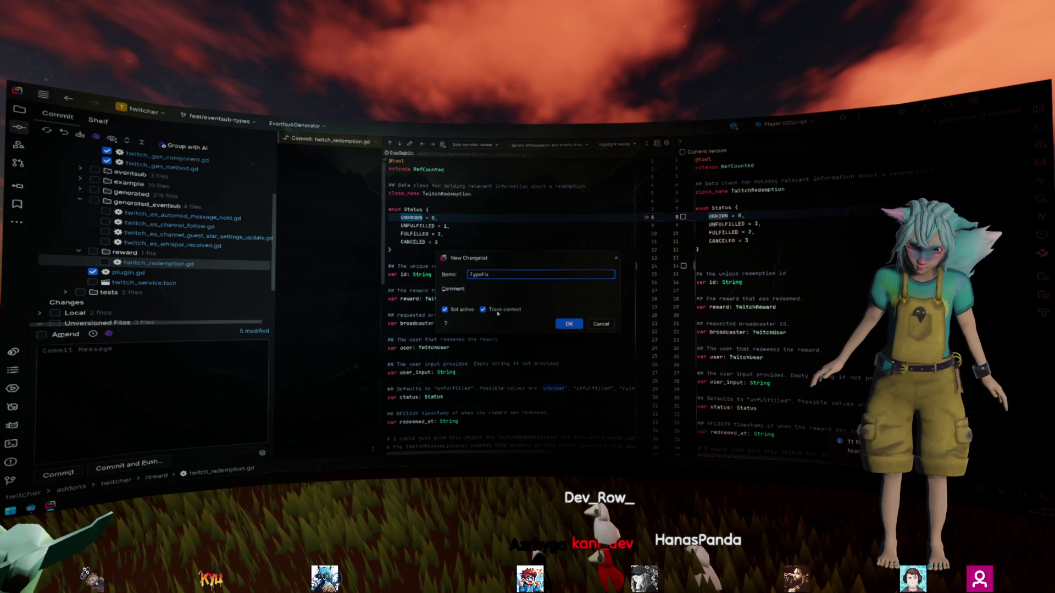
{"action": "left_click", "coordinate": [497, 311]}
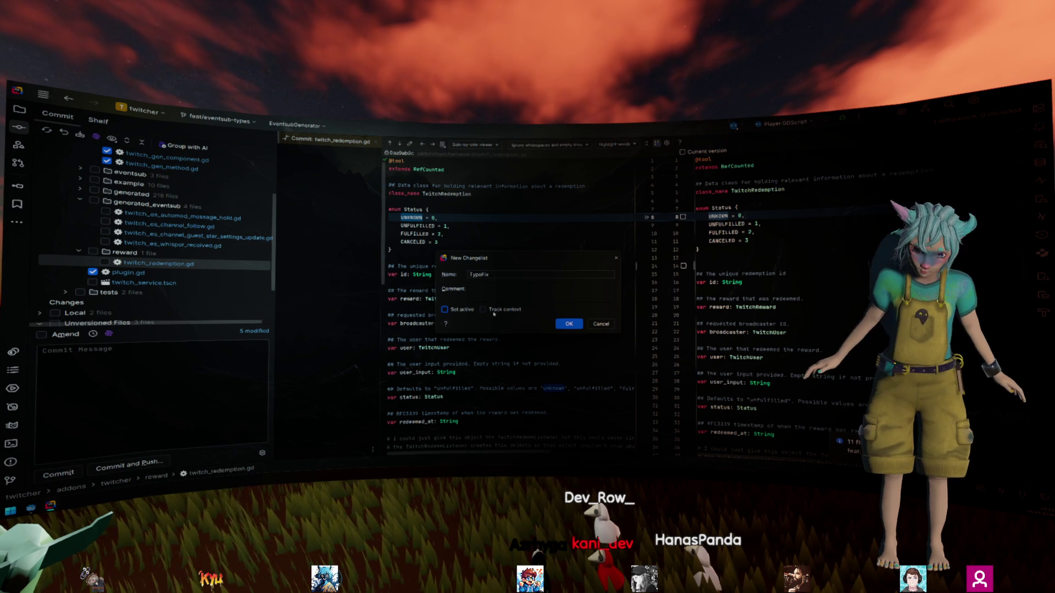
{"action": "left_click", "coordinate": [569, 324]}
{"action": "scroll", "coordinate": [192, 208], "scroll_direction": "up", "scroll_amount": 3}
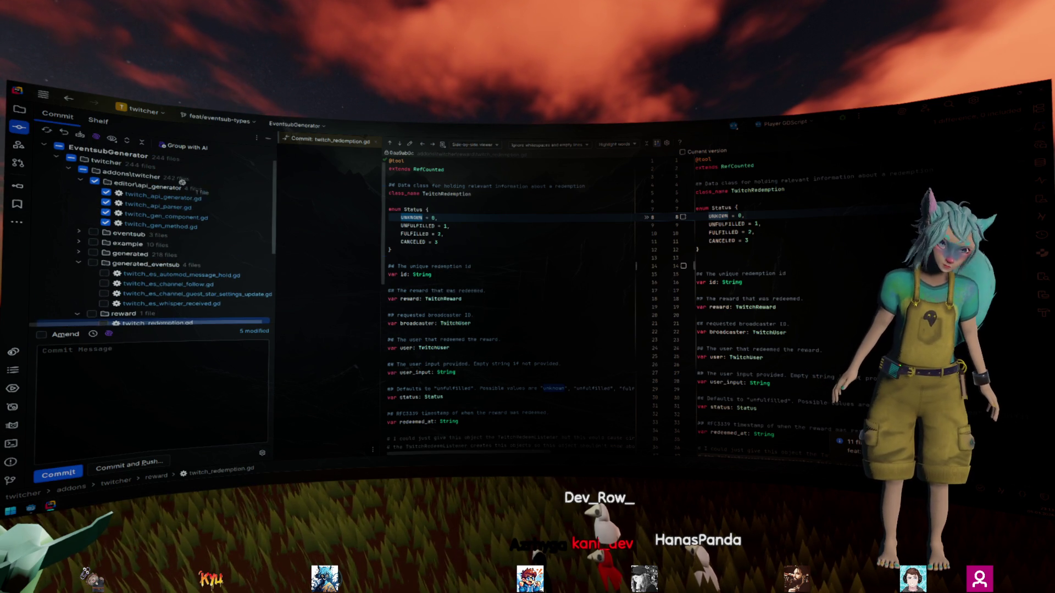
{"action": "scroll", "coordinate": [173, 176], "scroll_direction": "down", "scroll_amount": 3}
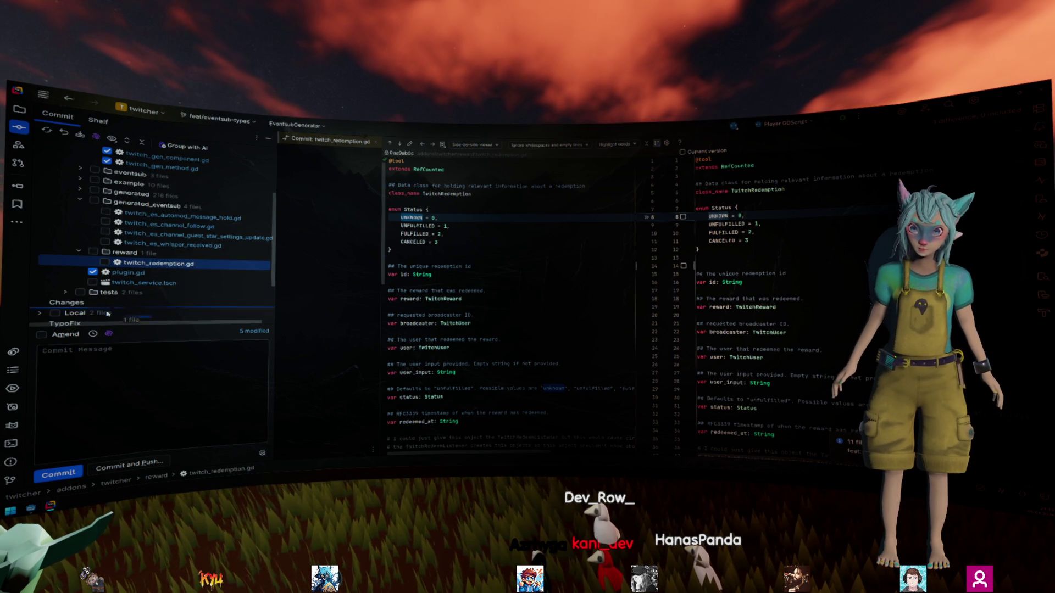
{"action": "left_click_drag", "start_coordinate": [82, 323], "coordinate": [79, 316]}
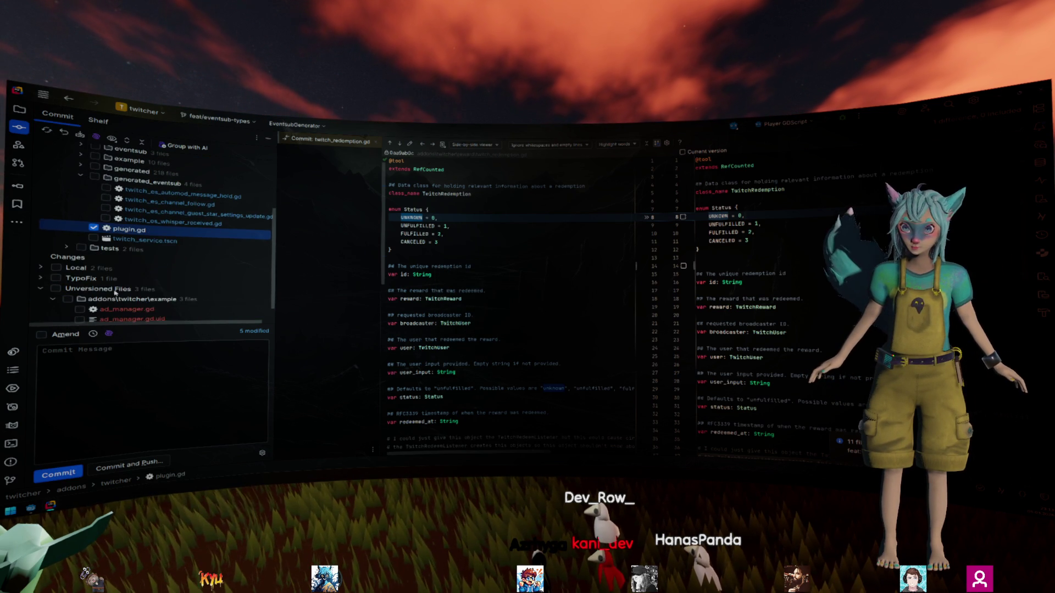
{"action": "left_click", "coordinate": [184, 257]}
Step: Create an UpdateLatestGodot changelist and move twitch_service.tscn into it
{"action": "scroll", "coordinate": [184, 258], "scroll_direction": "up", "scroll_amount": 5}
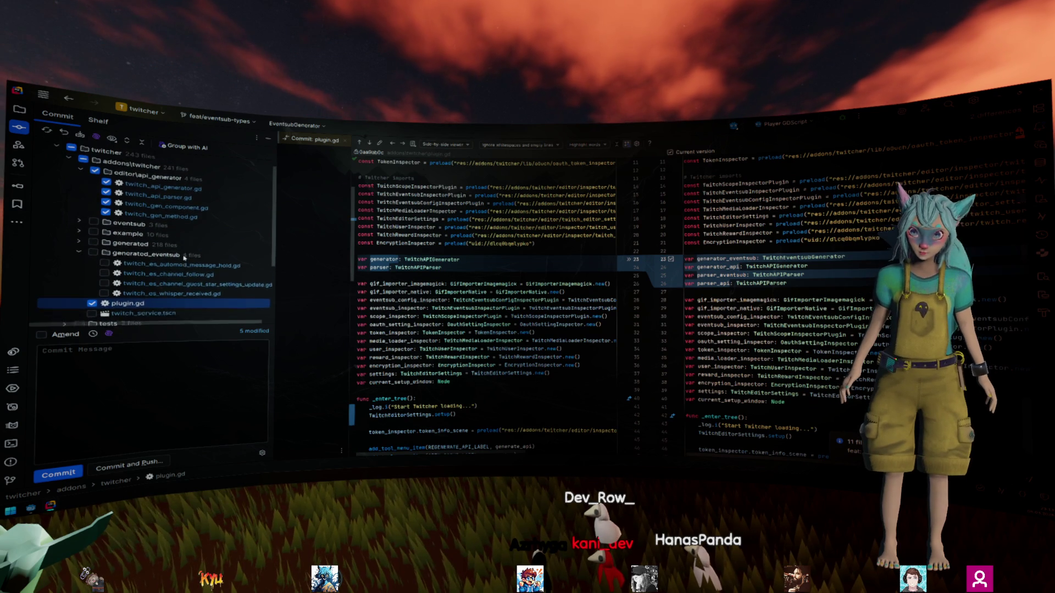
{"action": "right_click", "coordinate": [130, 156]}
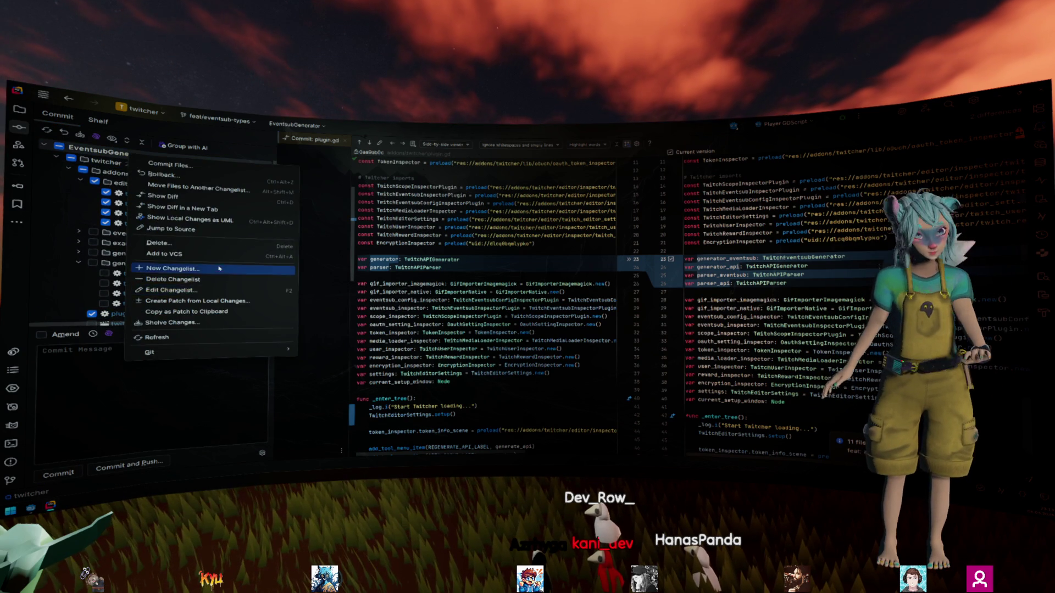
{"action": "left_click", "coordinate": [172, 273]}
{"action": "type", "text": "pdate"}
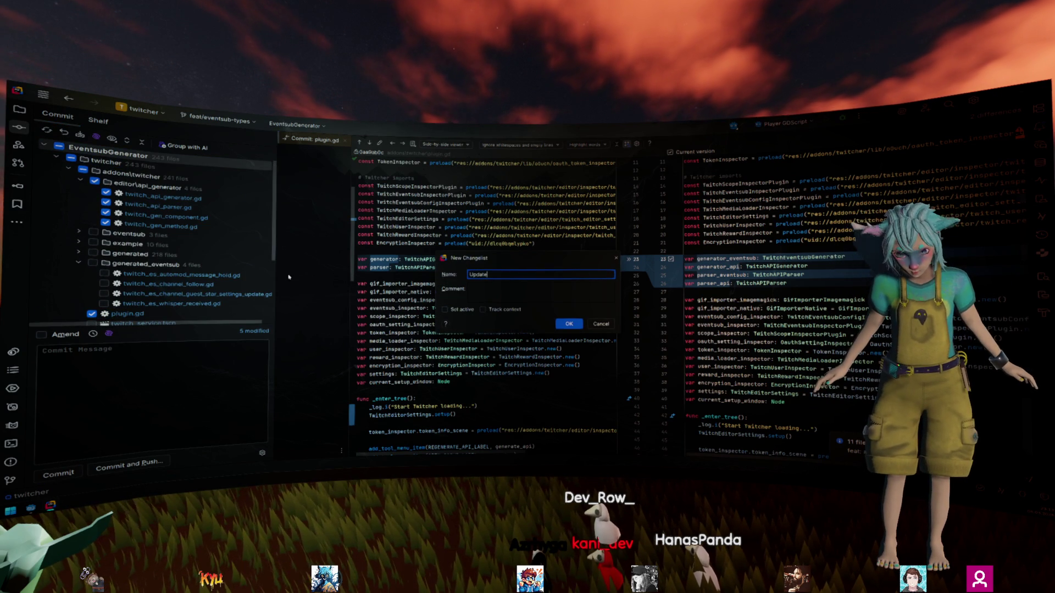
{"action": "type", "text": "LatestGodot"}
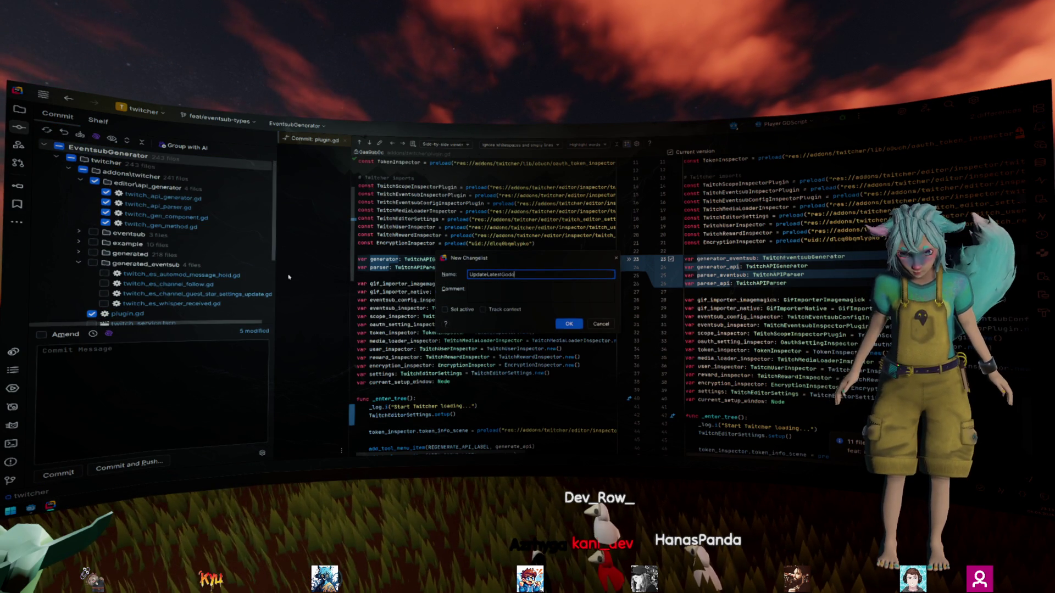
{"action": "key", "text": "Return"}
{"action": "scroll", "coordinate": [191, 250], "scroll_direction": "down", "scroll_amount": 5}
{"action": "left_click_drag", "start_coordinate": [146, 205], "coordinate": [103, 254]}
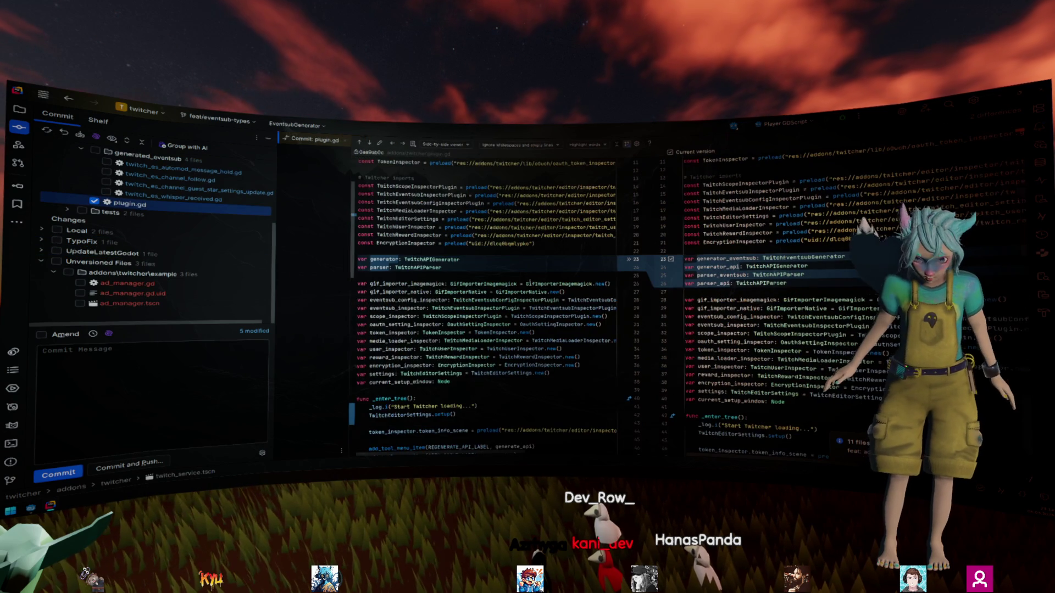
{"action": "left_click", "coordinate": [41, 250]}
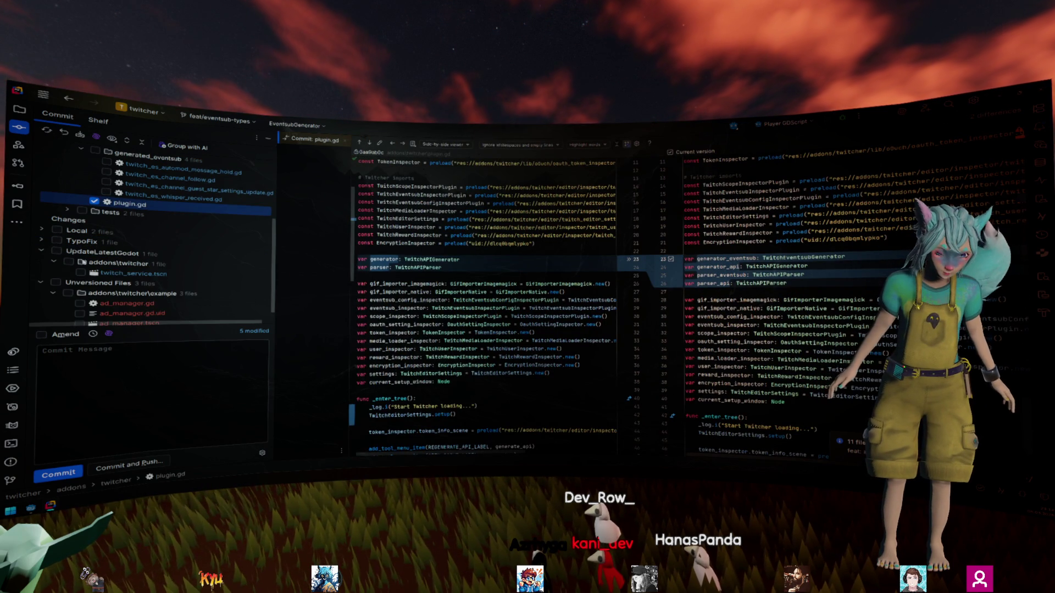
Step: Scroll through the twitch_service.tscn diff under UpdateLatestGodot
{"action": "left_click", "coordinate": [132, 273]}
{"action": "scroll", "coordinate": [573, 304], "scroll_direction": "down", "scroll_amount": 5}
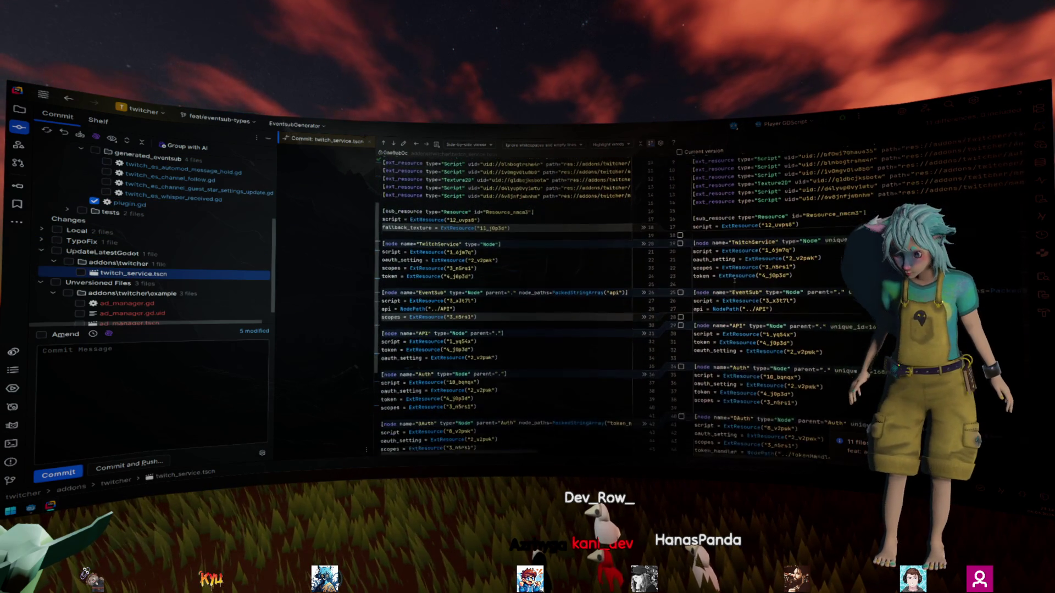
{"action": "scroll", "coordinate": [780, 241], "scroll_direction": "down", "scroll_amount": 5}
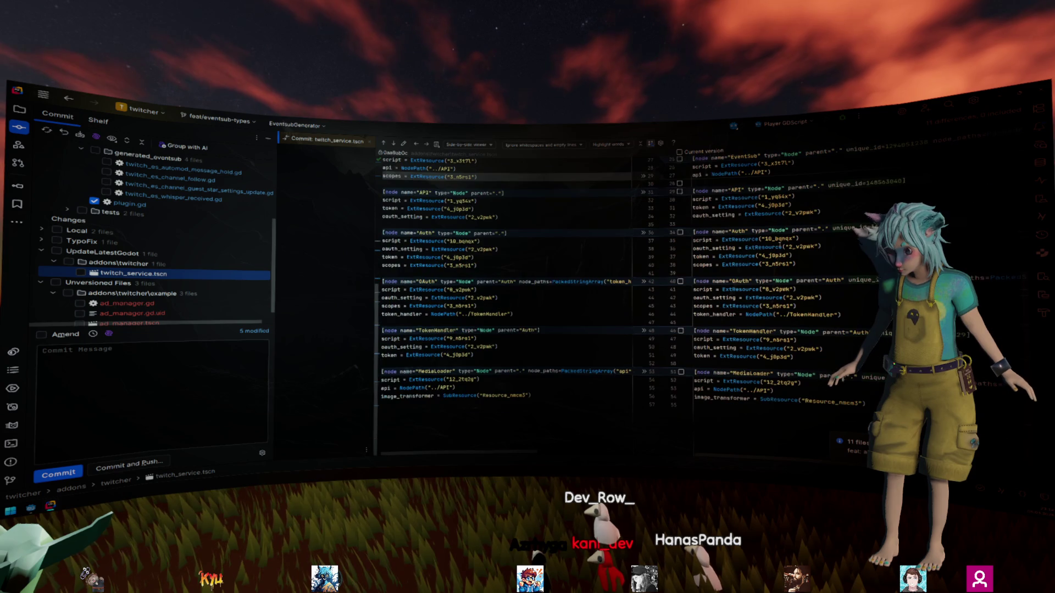
{"action": "scroll", "coordinate": [514, 240], "scroll_direction": "up", "scroll_amount": 10}
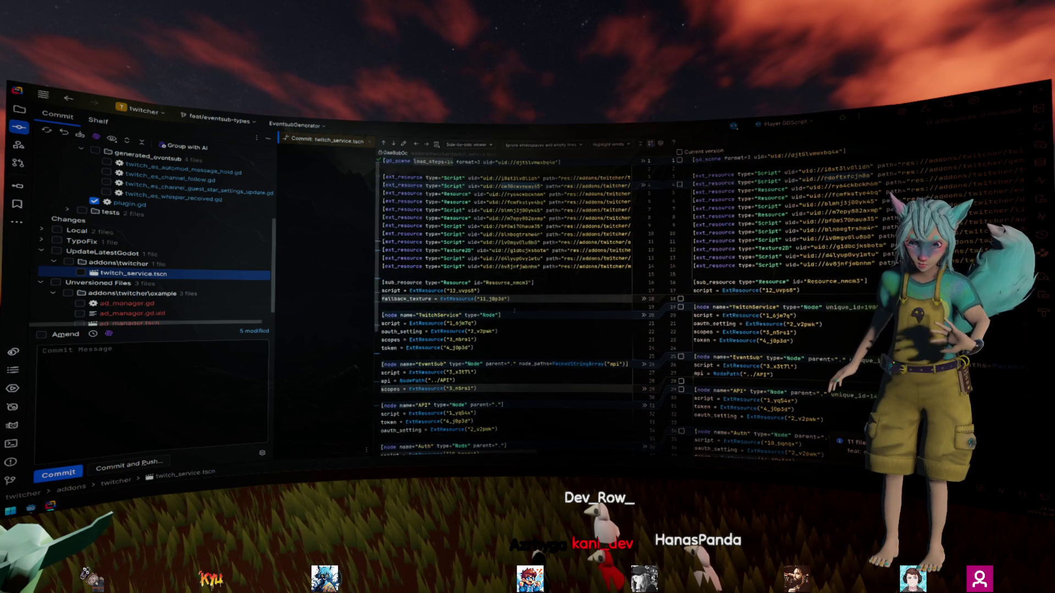
{"action": "scroll", "coordinate": [178, 251], "scroll_direction": "up", "scroll_amount": 4}
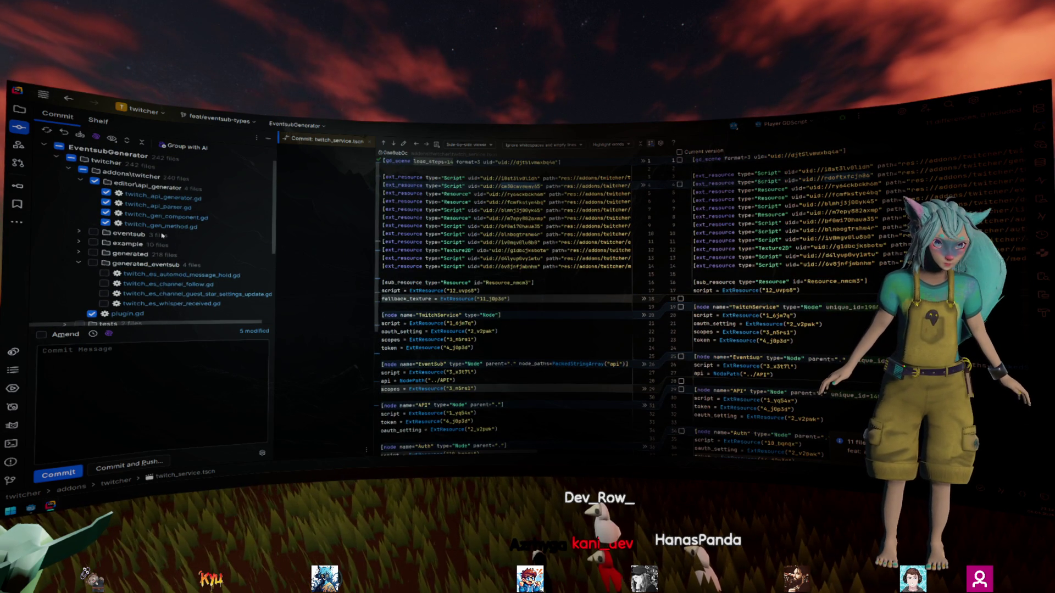
Step: Step through the twitch_event_listener.gd, twitch_eventsub.gd and twitch_eventsub_definition.gd diffs
{"action": "left_click", "coordinate": [79, 232]}
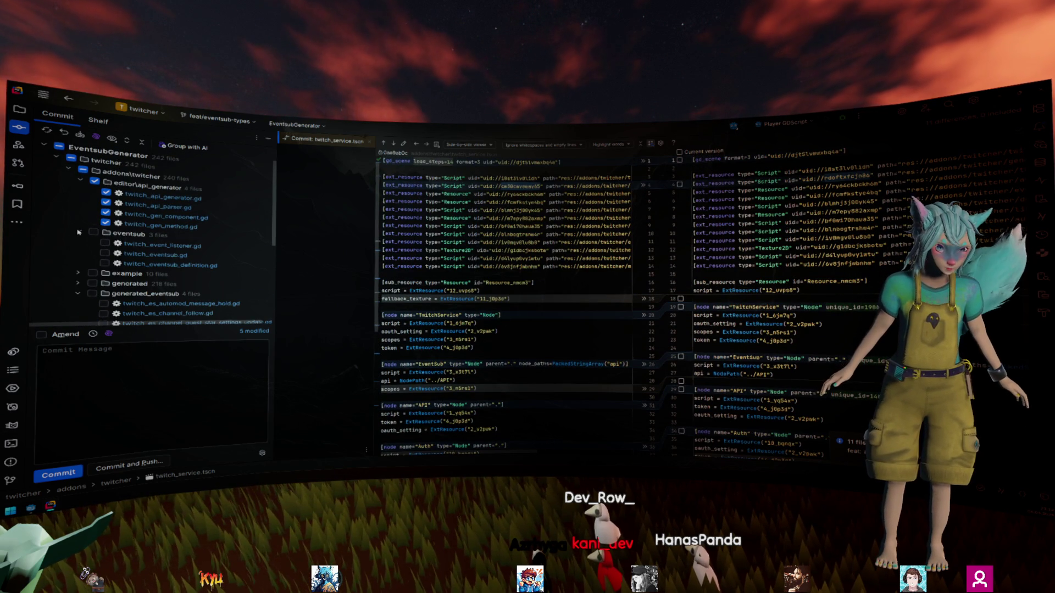
{"action": "left_click", "coordinate": [146, 246]}
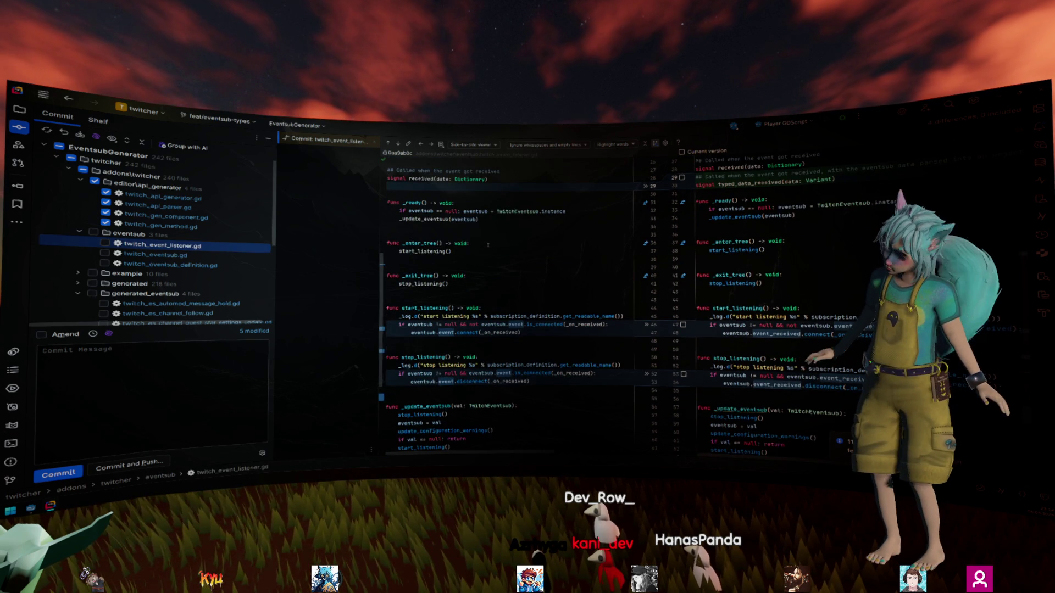
{"action": "scroll", "coordinate": [487, 245], "scroll_direction": "down", "scroll_amount": 3}
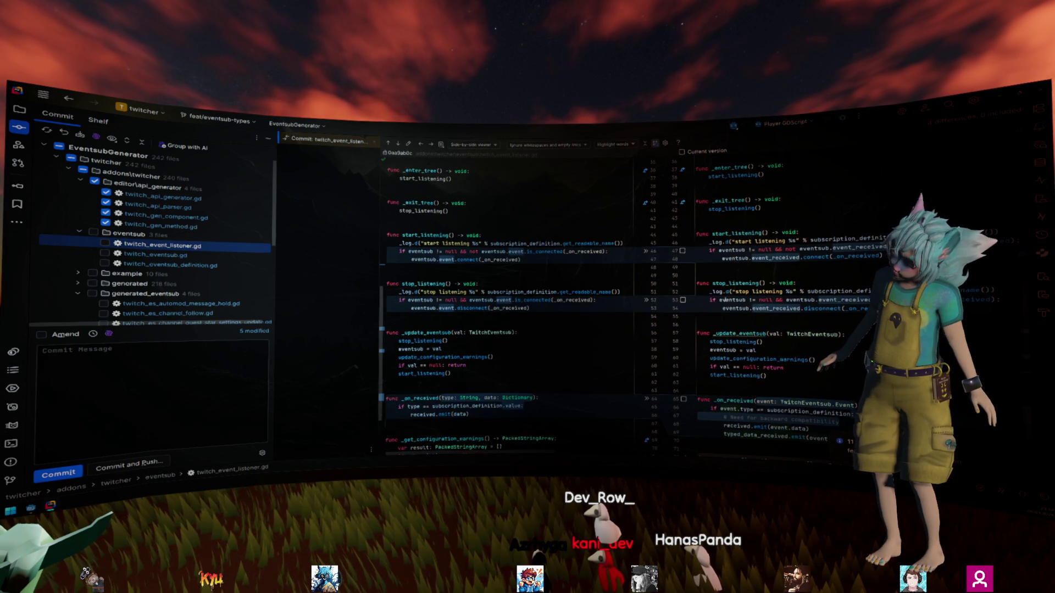
{"action": "mouse_move", "coordinate": [740, 314]}
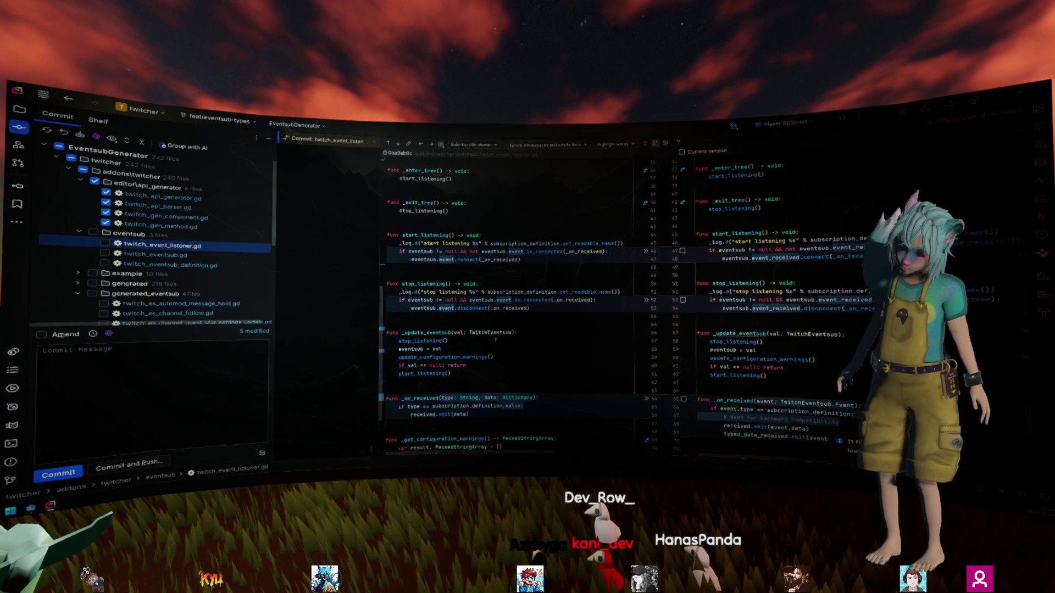
{"action": "key", "text": "Down"}
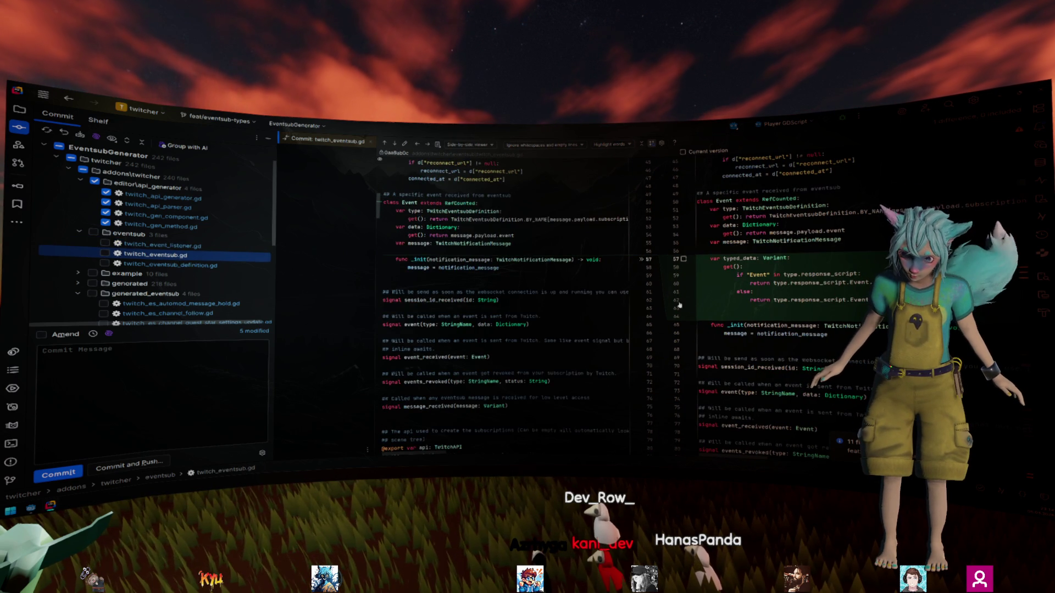
{"action": "left_click", "coordinate": [201, 266]}
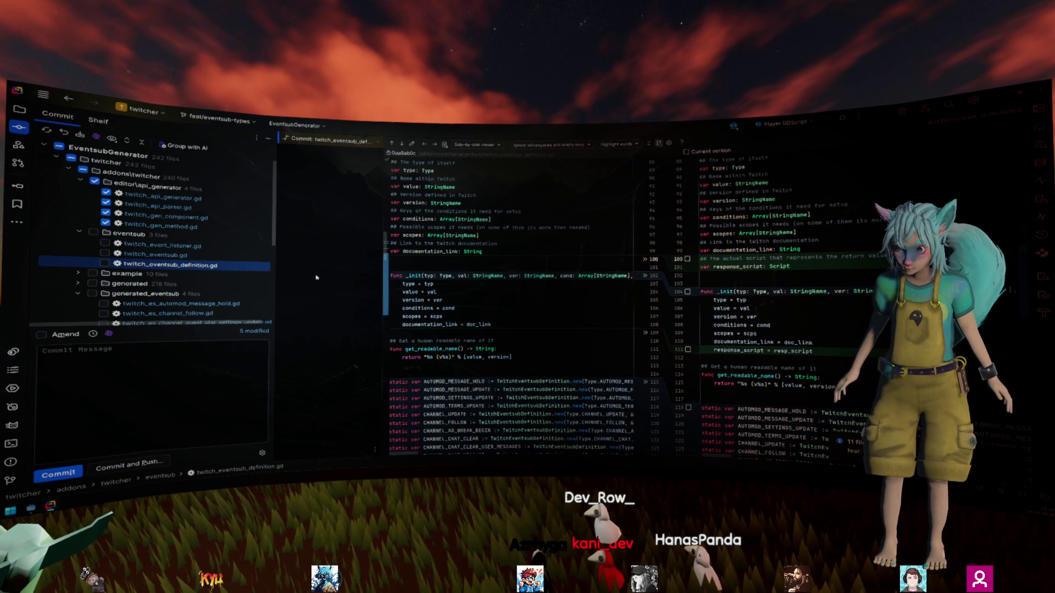
{"action": "scroll", "coordinate": [155, 272], "scroll_direction": "down", "scroll_amount": 1}
{"action": "scroll", "coordinate": [154, 272], "scroll_direction": "down", "scroll_amount": 1}
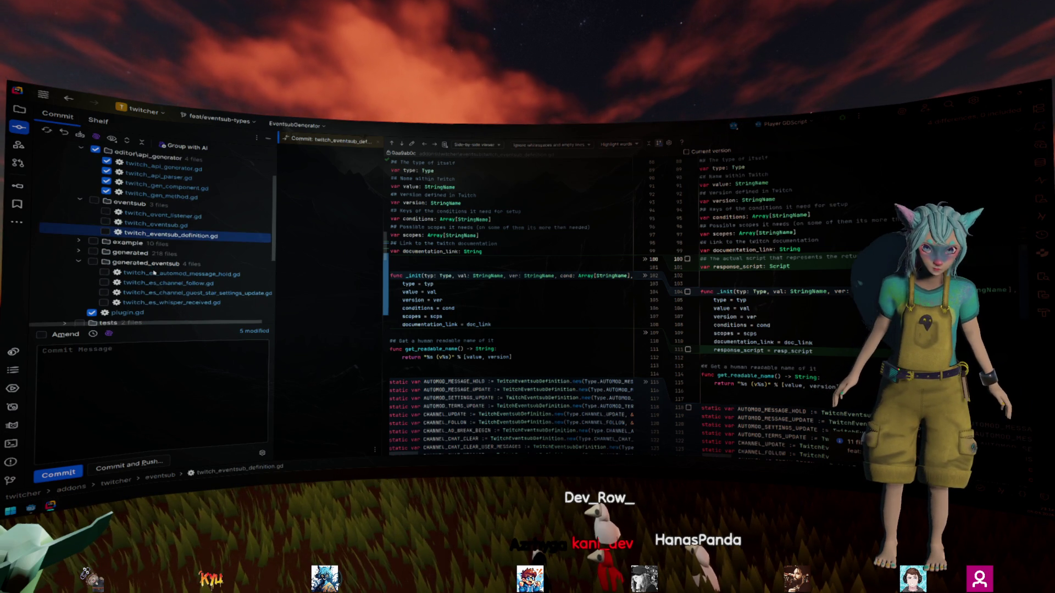
{"action": "scroll", "coordinate": [147, 269], "scroll_direction": "down", "scroll_amount": 2}
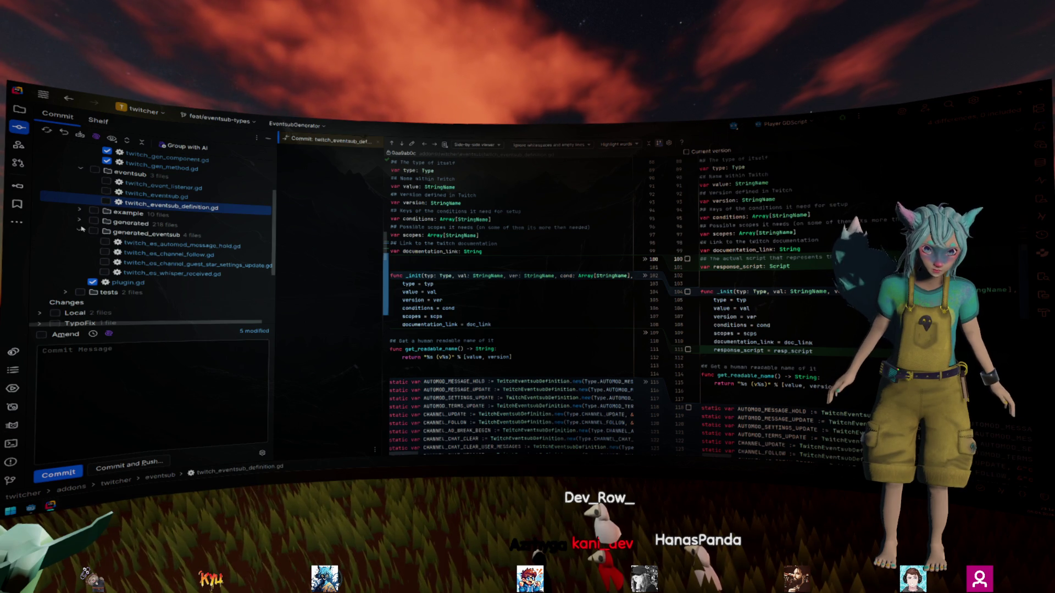
Step: Write the commit message 'feat: new generator for eventsub' and view twitch_api_parser.gd's diff
{"action": "left_click", "coordinate": [79, 230]}
{"action": "left_click", "coordinate": [154, 370]}
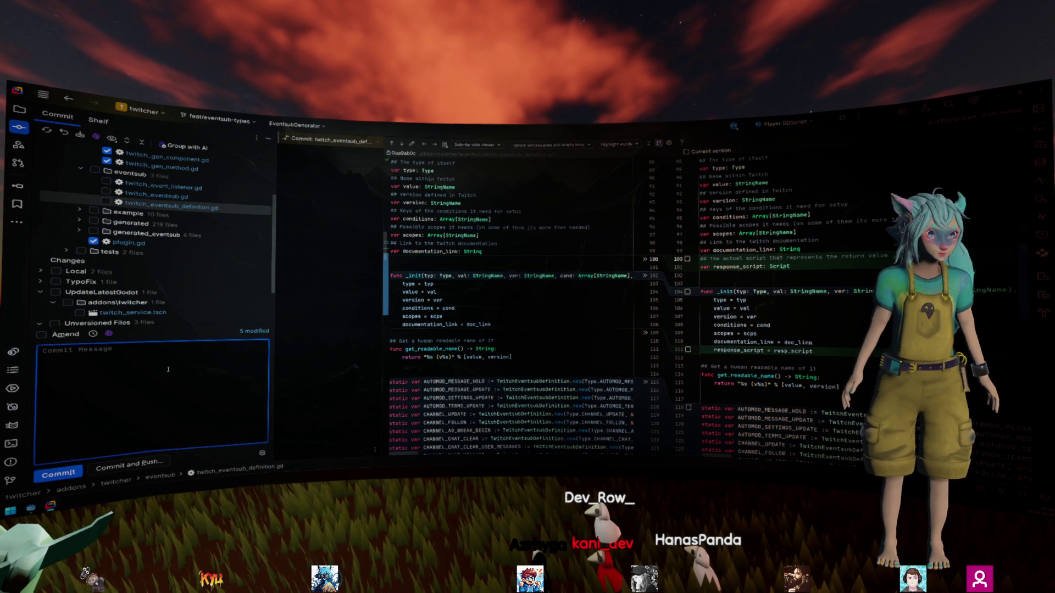
{"action": "type", "text": "feat: new gene"}
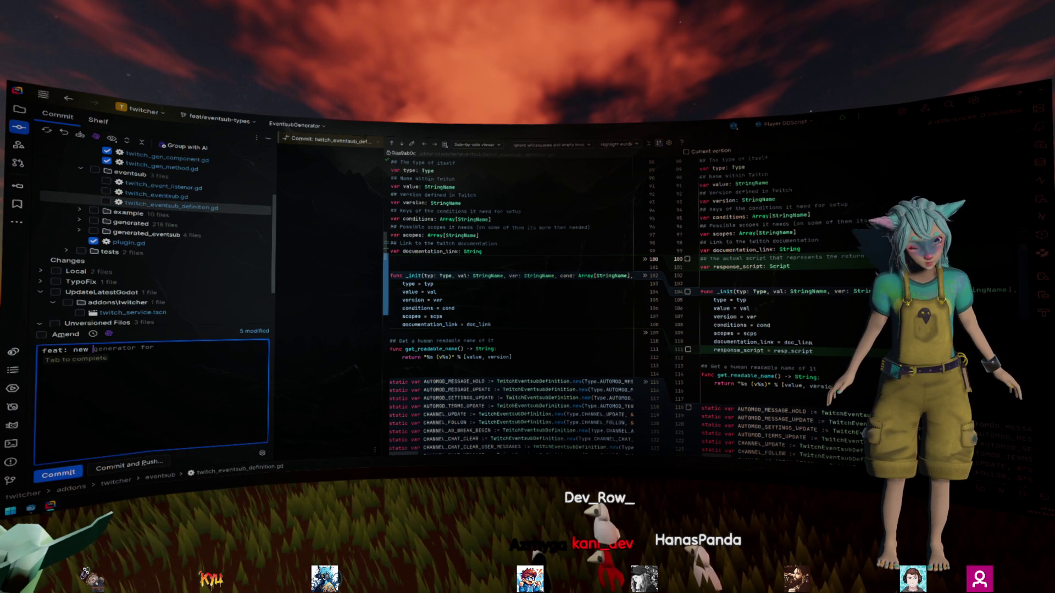
{"action": "type", "text": "rator for eventsub"}
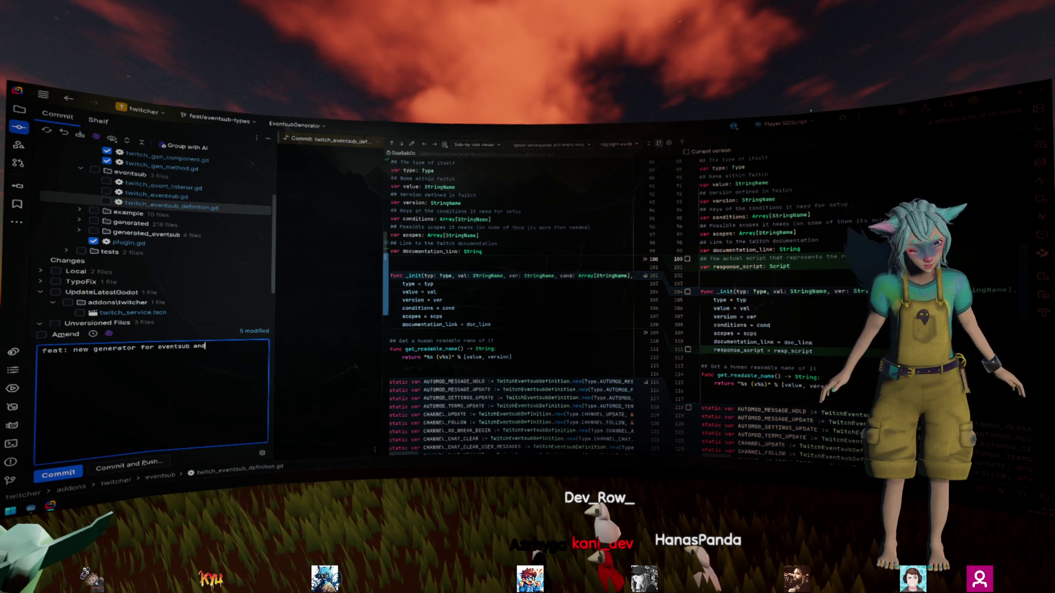
{"action": "scroll", "coordinate": [163, 280], "scroll_direction": "up", "scroll_amount": 3}
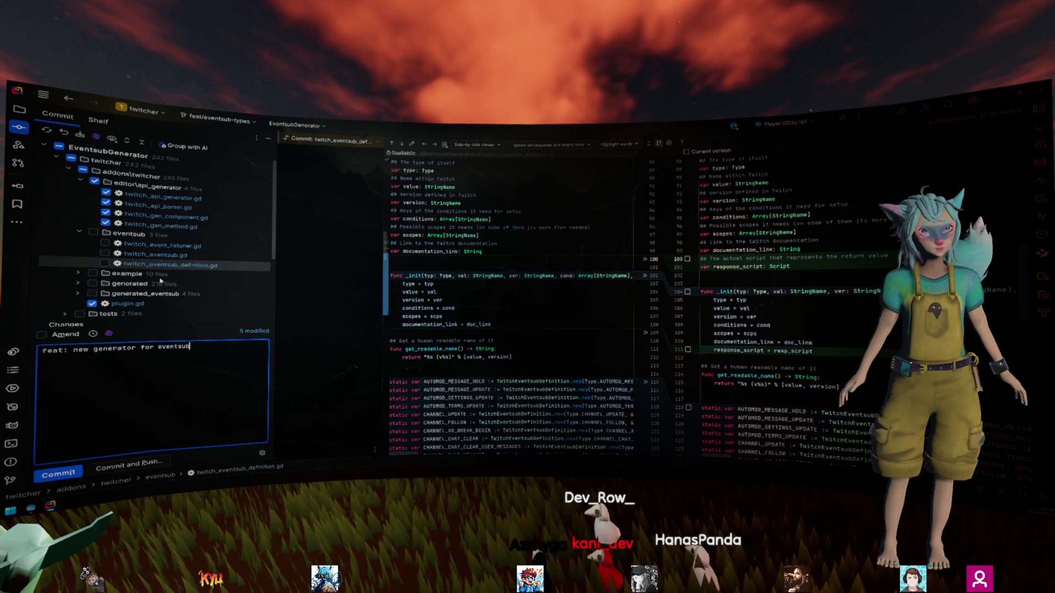
{"action": "left_click", "coordinate": [174, 205]}
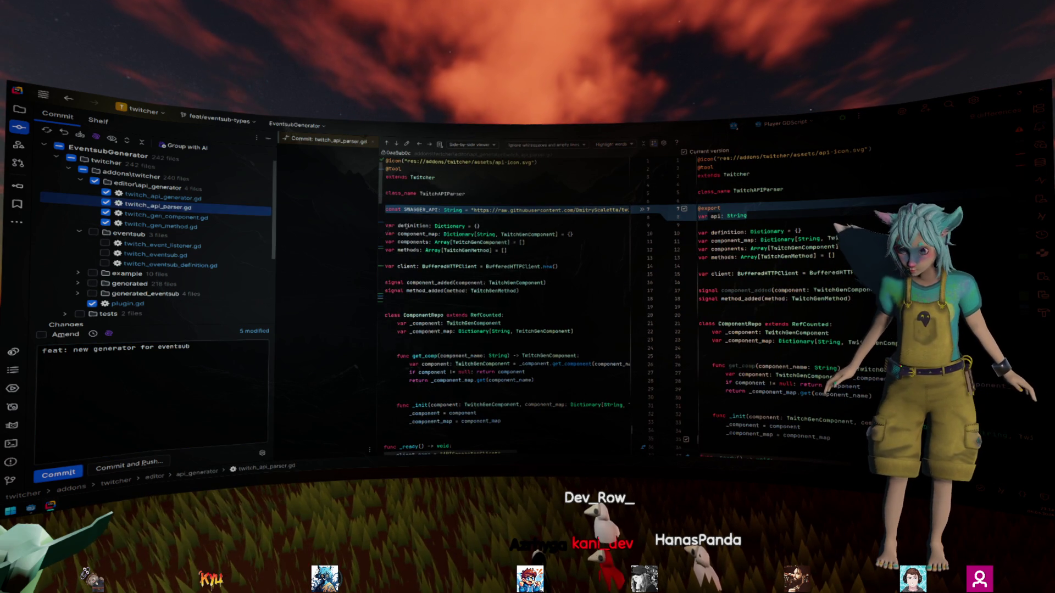
{"action": "scroll", "coordinate": [418, 220], "scroll_direction": "down", "scroll_amount": 15}
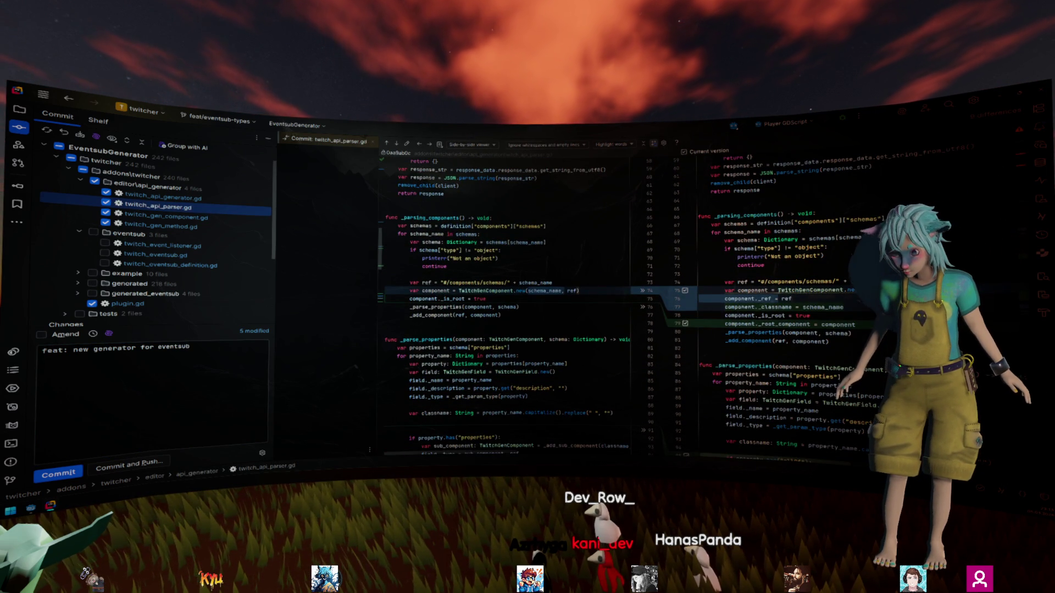
Step: Type var request on line 53 of twitch_api_parser.gd as ': RequestData'
{"action": "left_click", "coordinate": [787, 290]}
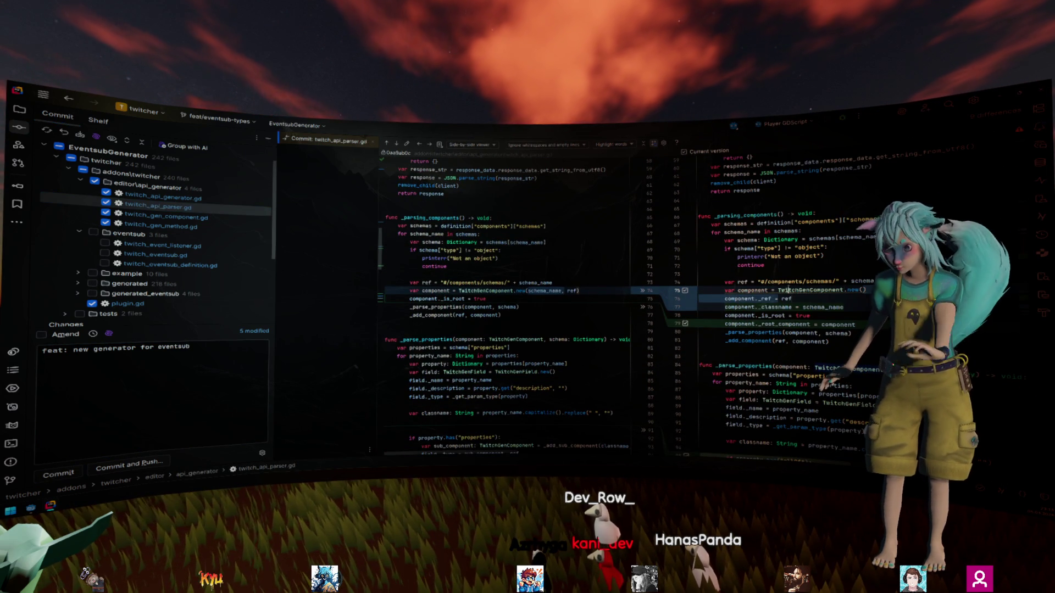
{"action": "left_click", "coordinate": [767, 290]}
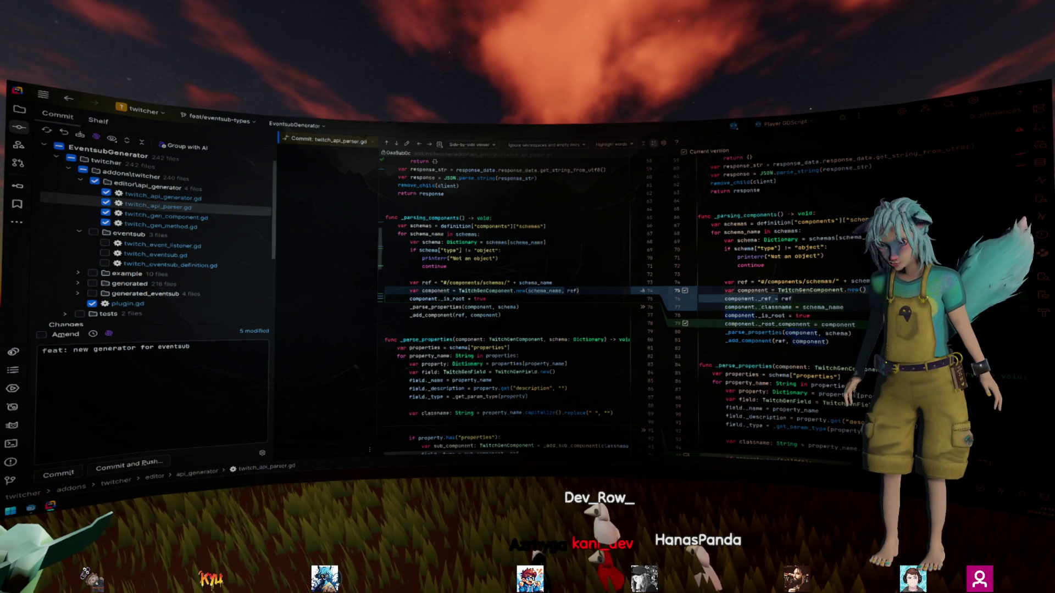
{"action": "key", "text": "Escape"}
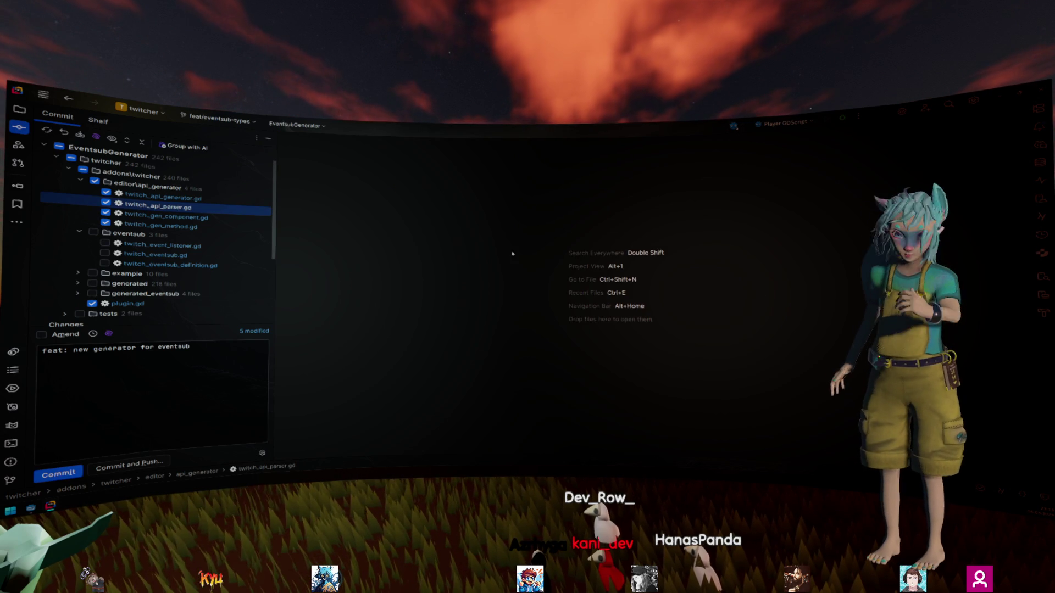
{"action": "double_click", "coordinate": [220, 210]}
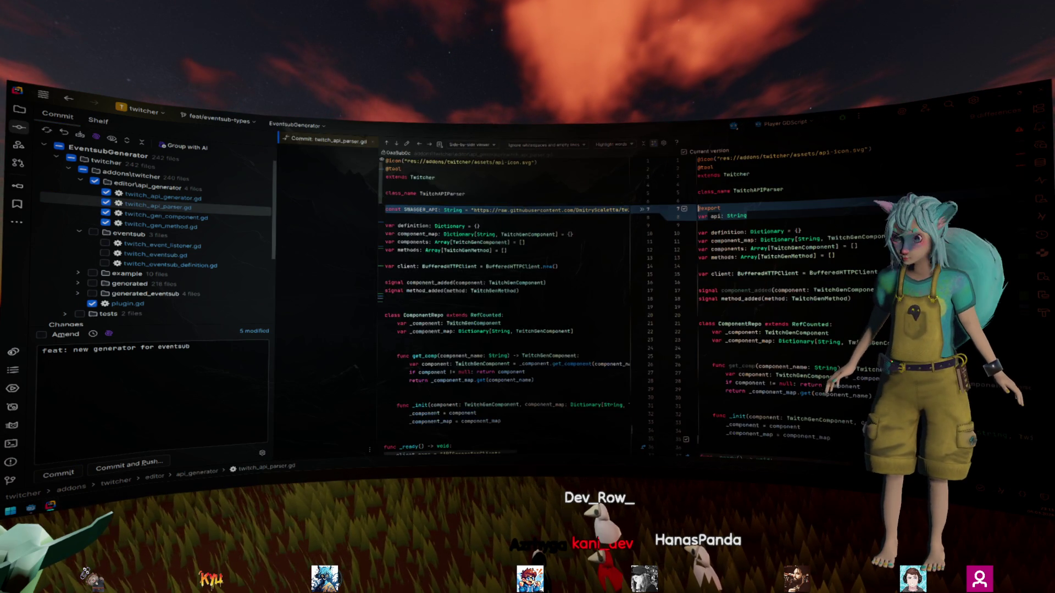
{"action": "scroll", "coordinate": [511, 302], "scroll_direction": "up", "scroll_amount": 5}
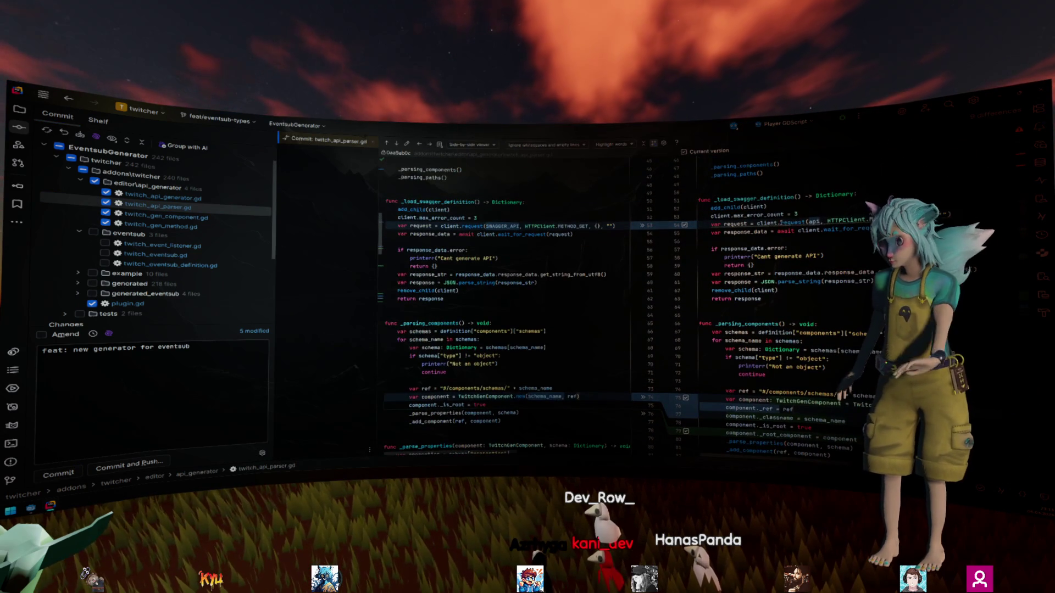
{"action": "type", "text": ": RequestData"}
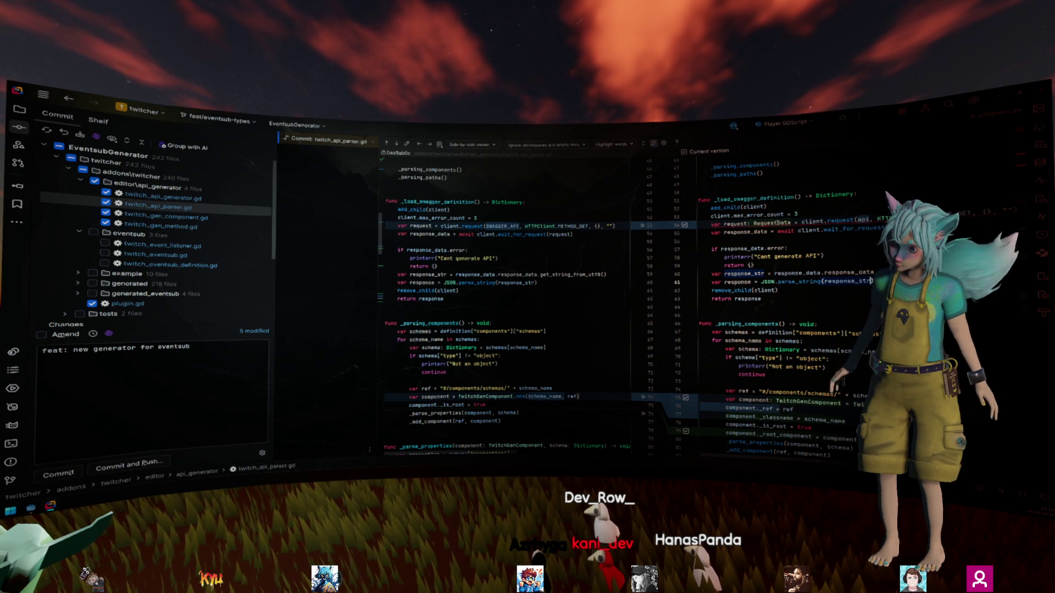
Step: Go to the RequestData definition in buffered_http_client.gd
{"action": "left_click", "coordinate": [831, 220], "text": "ctrl"}
{"action": "scroll", "coordinate": [550, 274], "scroll_direction": "up", "scroll_amount": 5}
{"action": "scroll", "coordinate": [451, 256], "scroll_direction": "up", "scroll_amount": 2}
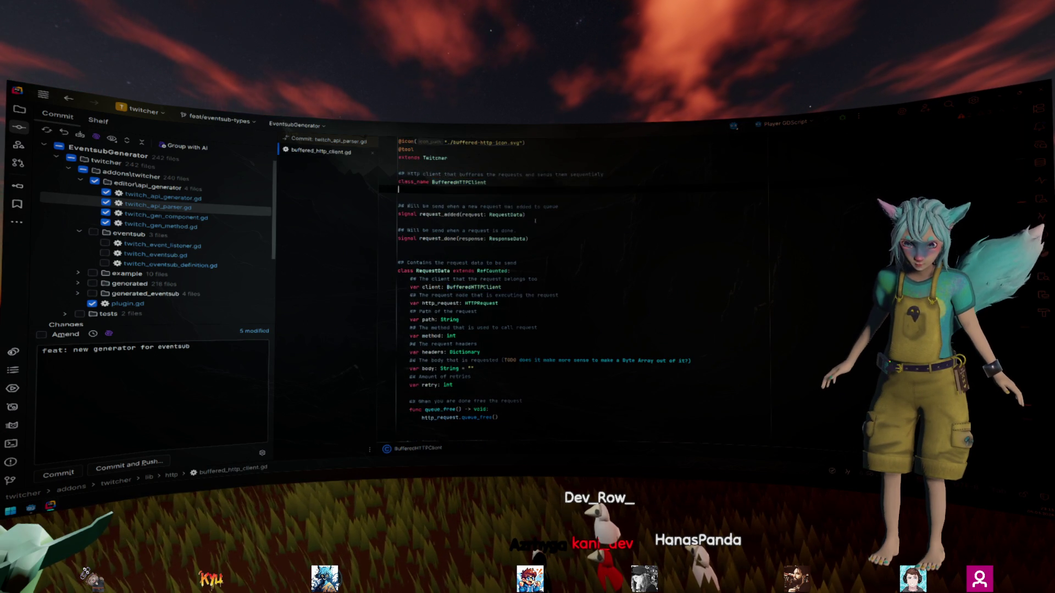
Step: Back in the parser diff, qualify the request type as BufferedHTTPClient.RequestData
{"action": "key", "text": "ctrl+alt+Left"}
{"action": "type", "text": "BufferedHTTPClient.RequestData = c"}
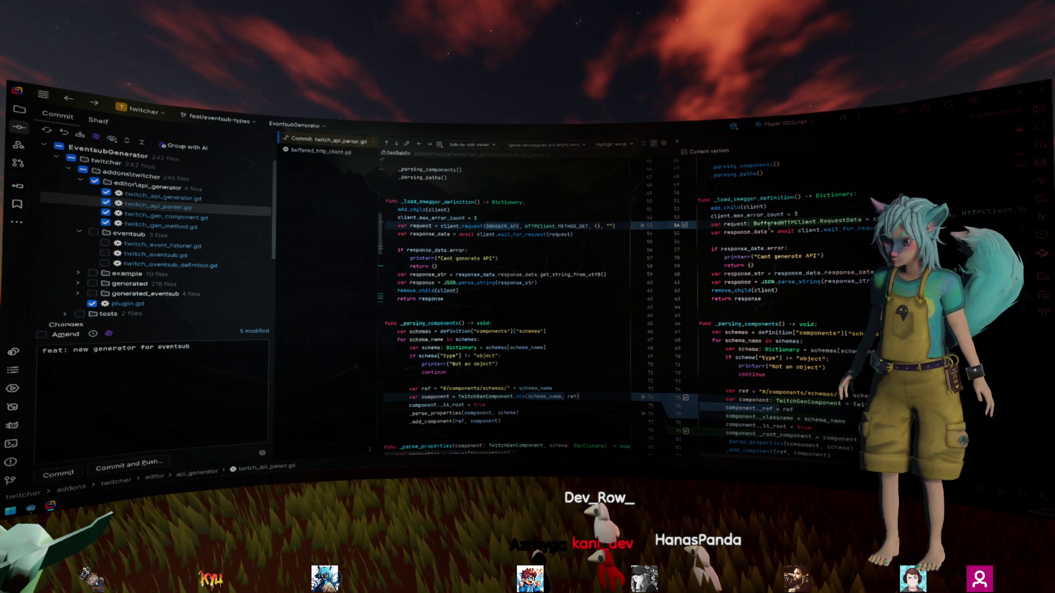
{"action": "scroll", "coordinate": [771, 224], "scroll_direction": "down", "scroll_amount": 7}
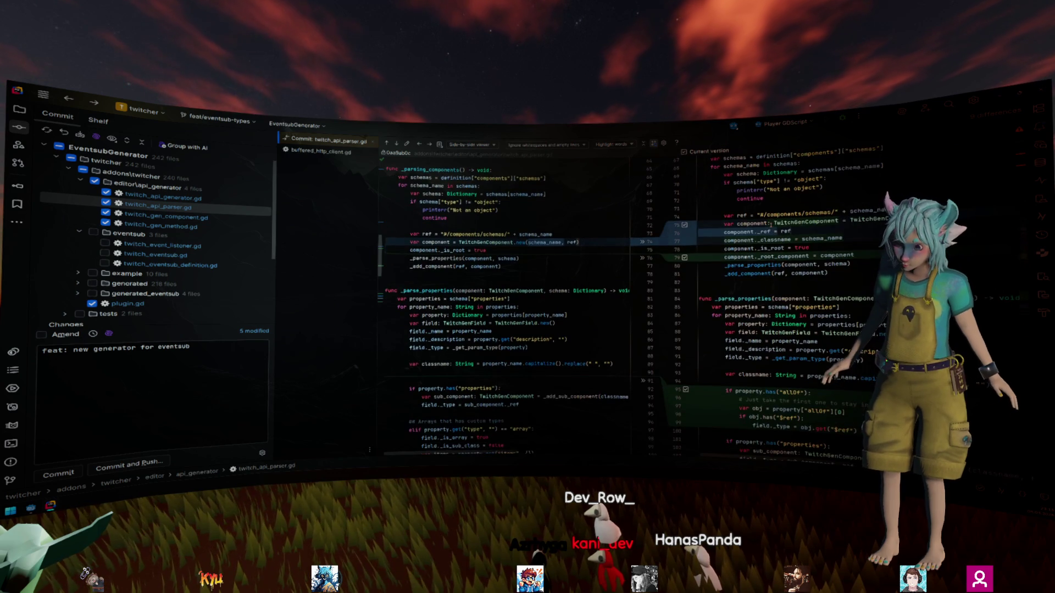
{"action": "scroll", "coordinate": [771, 225], "scroll_direction": "down", "scroll_amount": 3}
{"action": "scroll", "coordinate": [771, 232], "scroll_direction": "down", "scroll_amount": 2}
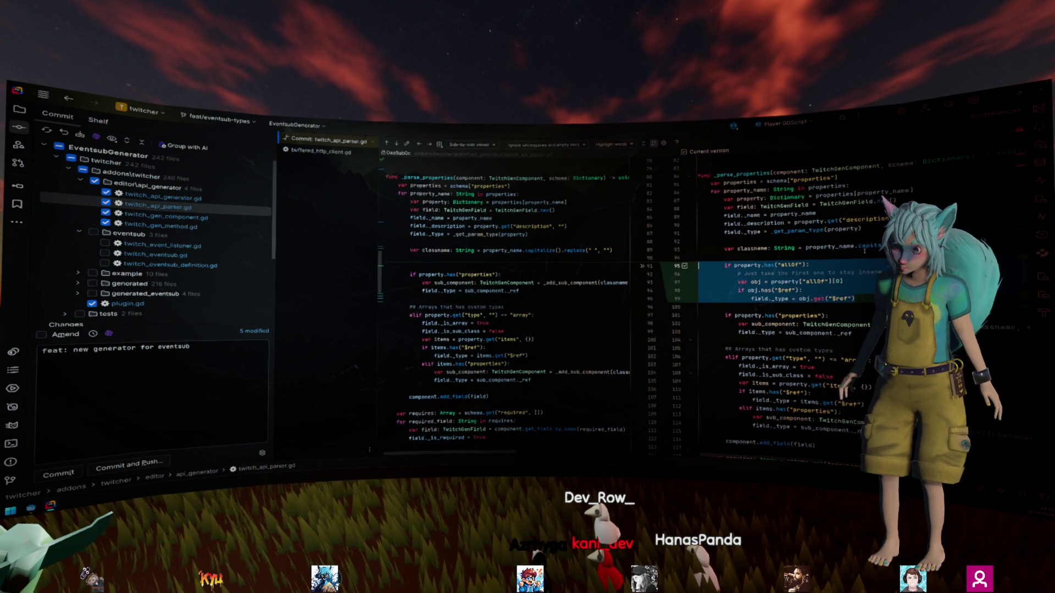
{"action": "scroll", "coordinate": [843, 296], "scroll_direction": "down", "scroll_amount": 2}
{"action": "scroll", "coordinate": [874, 230], "scroll_direction": "down", "scroll_amount": 3}
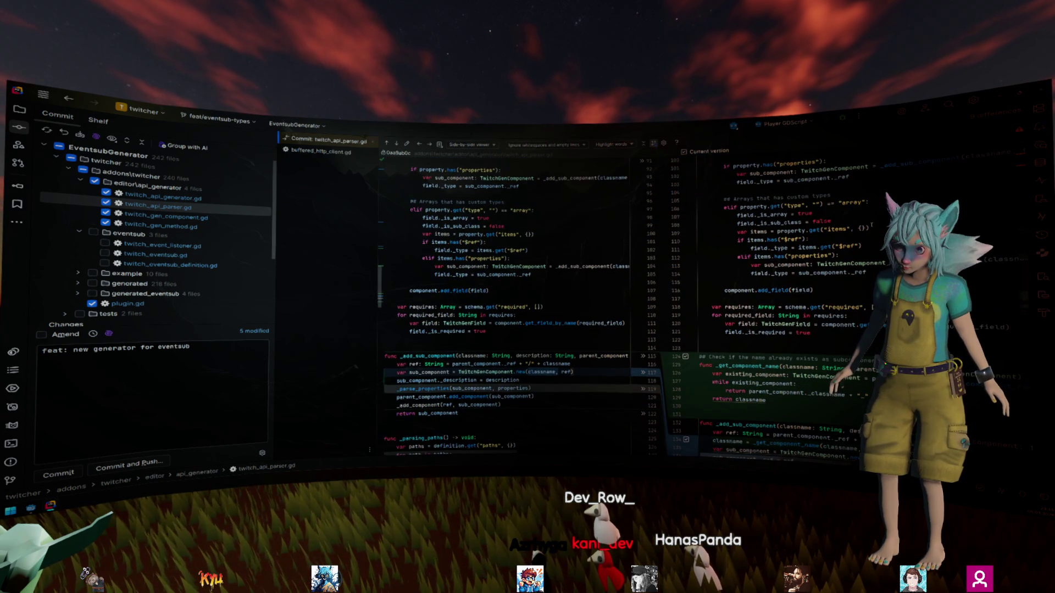
{"action": "scroll", "coordinate": [632, 303], "scroll_direction": "down", "scroll_amount": 2}
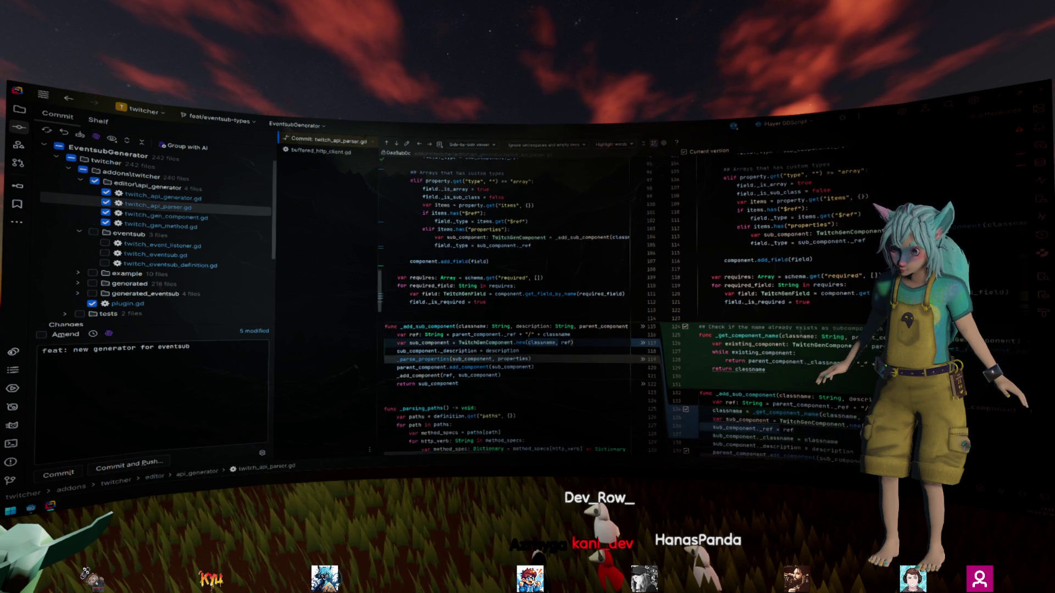
Step: Open twitch_api_parser.gd itself at _get_component_name, caret after 'return classname'
{"action": "scroll", "coordinate": [631, 302], "scroll_direction": "left", "scroll_amount": 1}
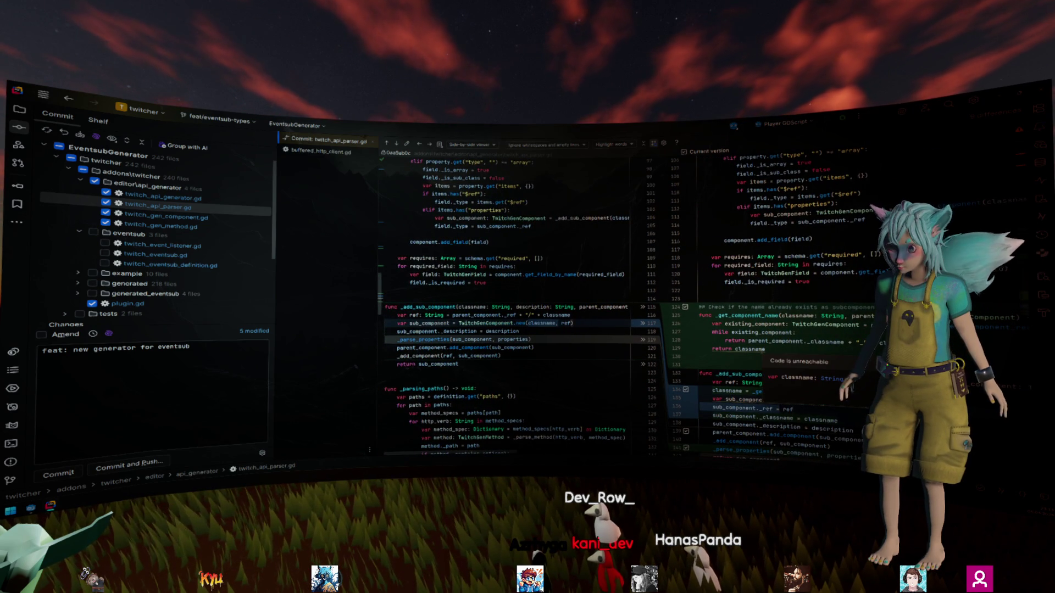
{"action": "left_click", "coordinate": [765, 349]}
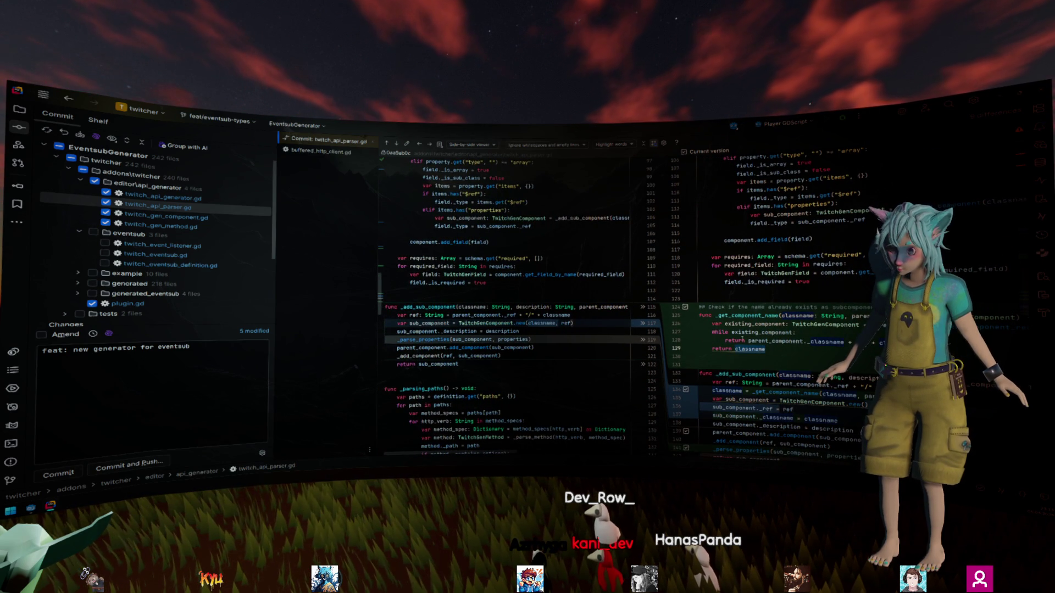
{"action": "left_click", "coordinate": [794, 332]}
{"action": "scroll", "coordinate": [797, 338], "scroll_direction": "down", "scroll_amount": 2}
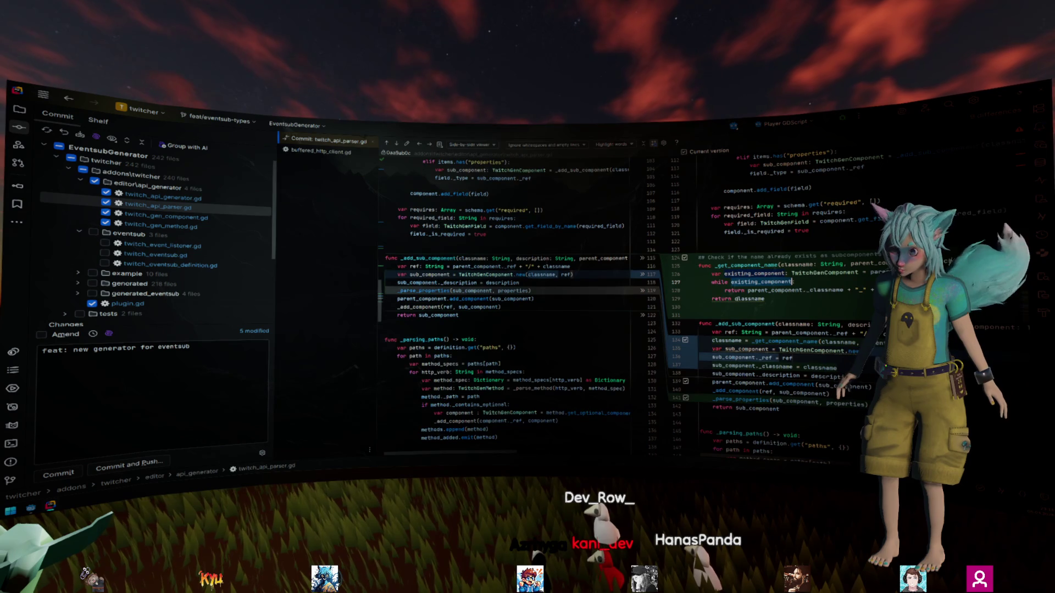
{"action": "mouse_move", "coordinate": [798, 292]}
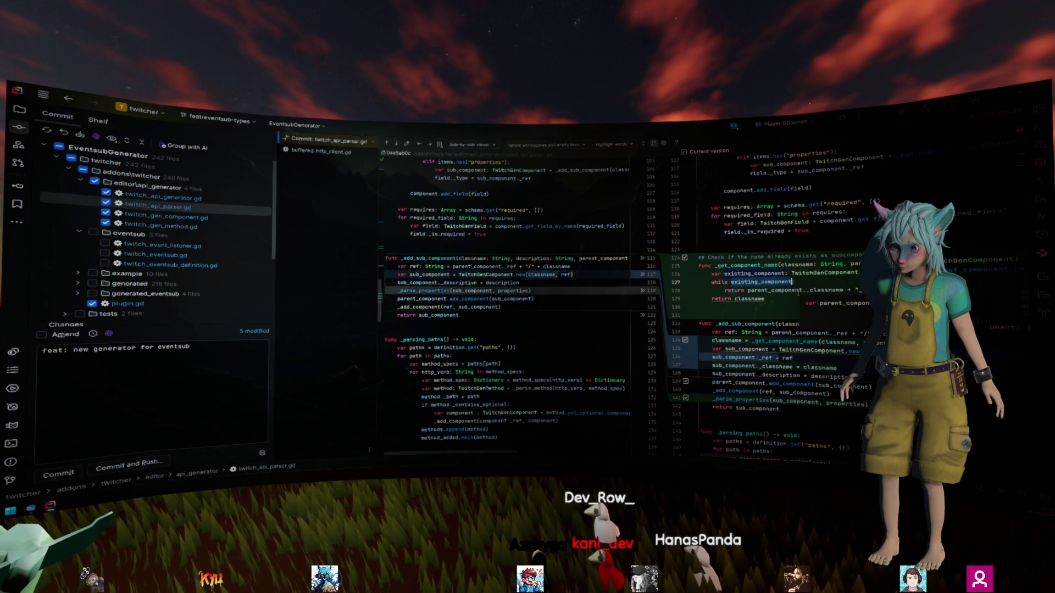
{"action": "scroll", "coordinate": [798, 292], "scroll_direction": "right", "scroll_amount": 5}
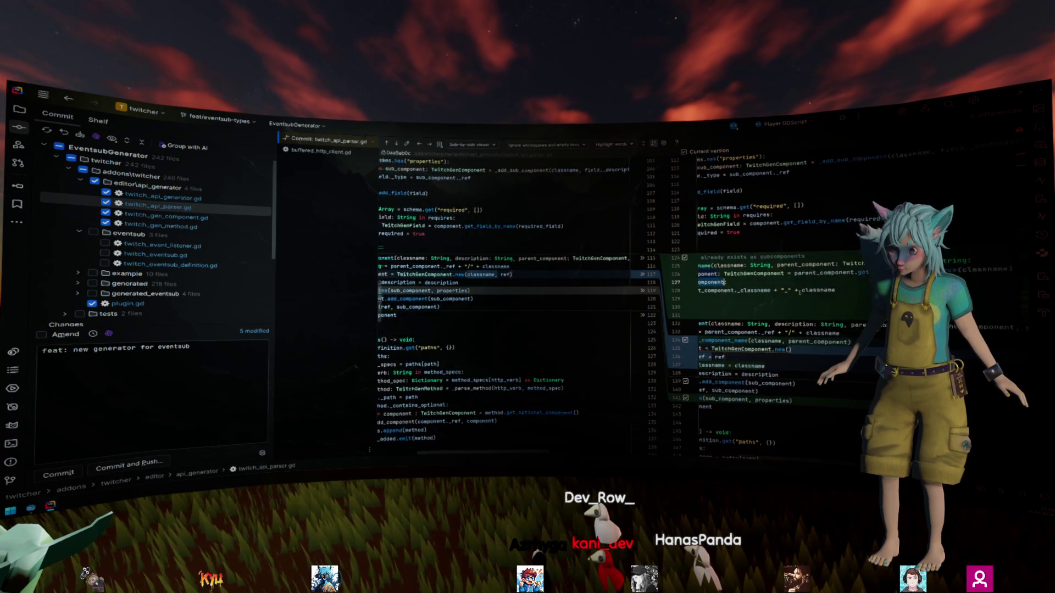
{"action": "left_click", "coordinate": [822, 273]}
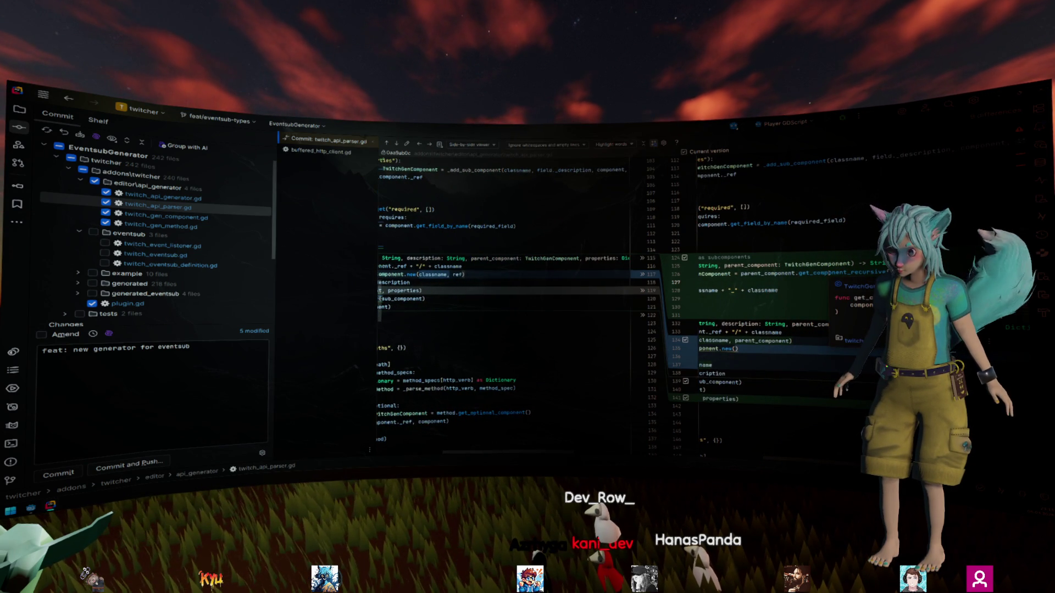
{"action": "scroll", "coordinate": [845, 272], "scroll_direction": "left", "scroll_amount": 5}
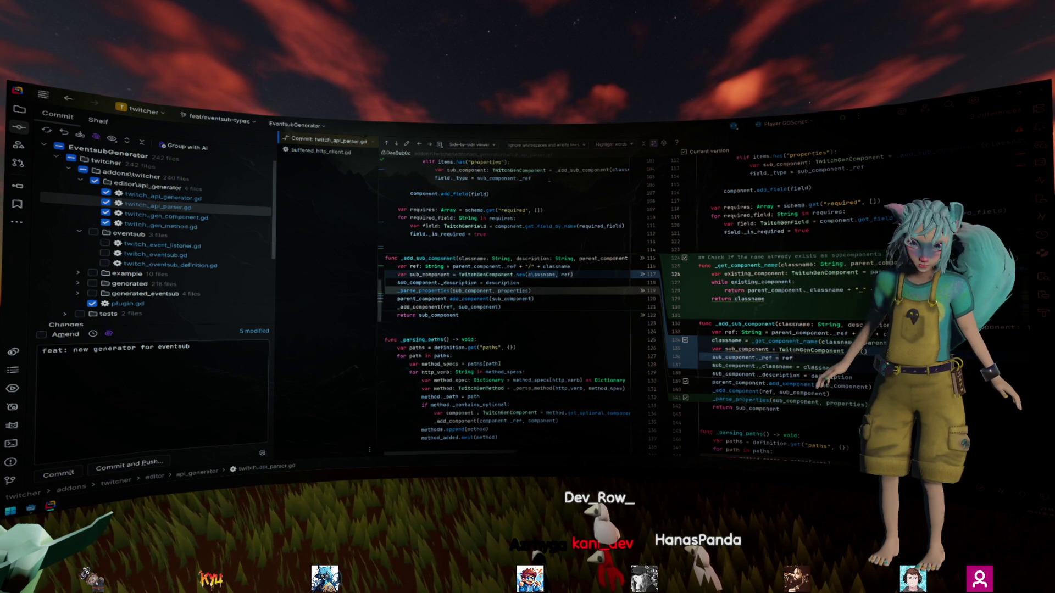
{"action": "key", "text": "F4"}
{"action": "scroll", "coordinate": [580, 254], "scroll_direction": "down", "scroll_amount": 2}
{"action": "left_click", "coordinate": [580, 255]}
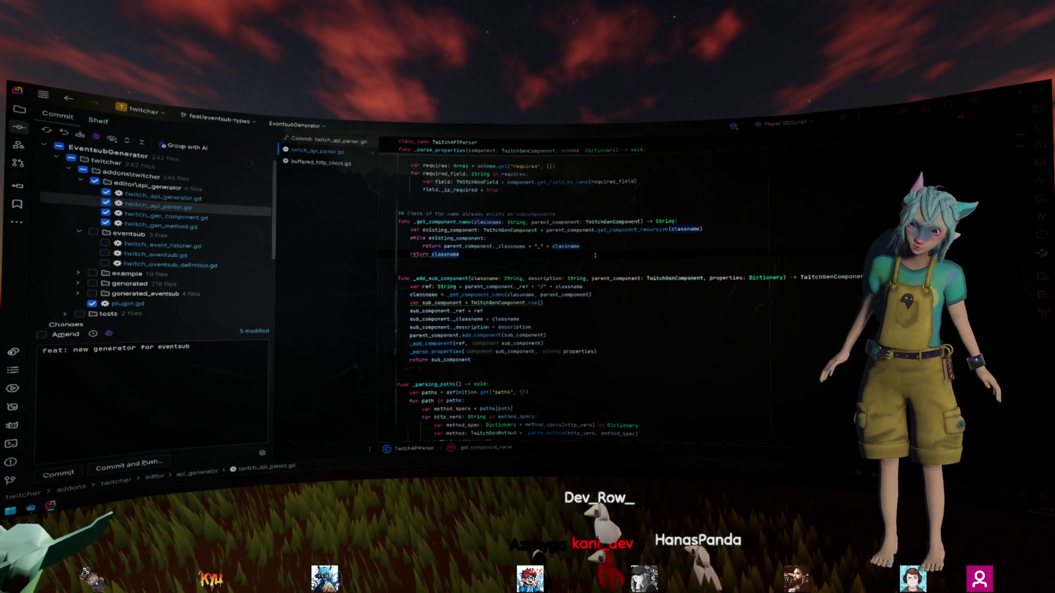
Step: Follow the get_component_recursive call to its definition in twitch_gen_component.gd
{"action": "double_click", "coordinate": [631, 230]}
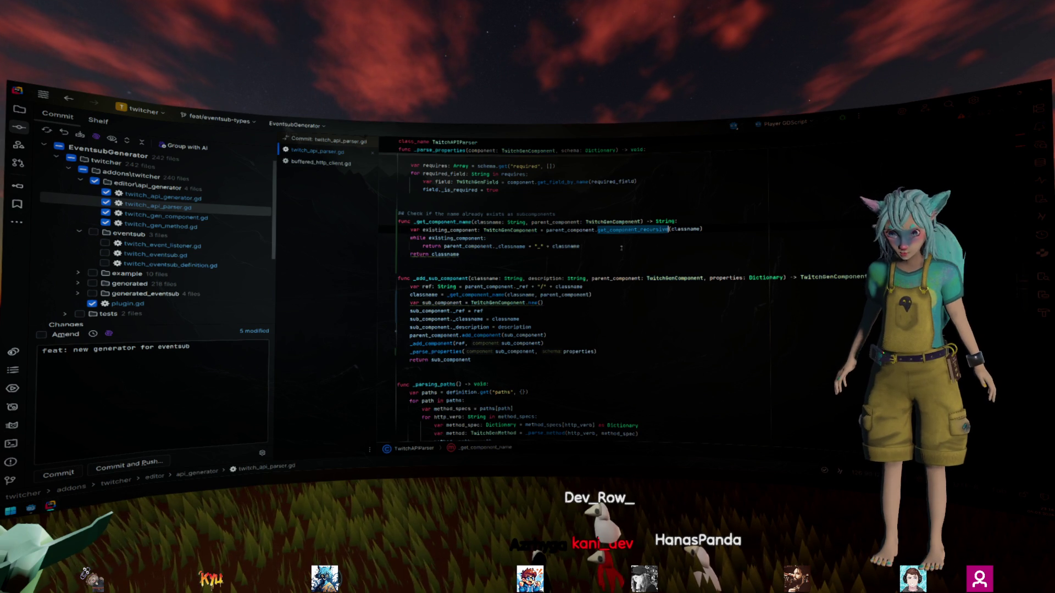
{"action": "double_click", "coordinate": [460, 231]}
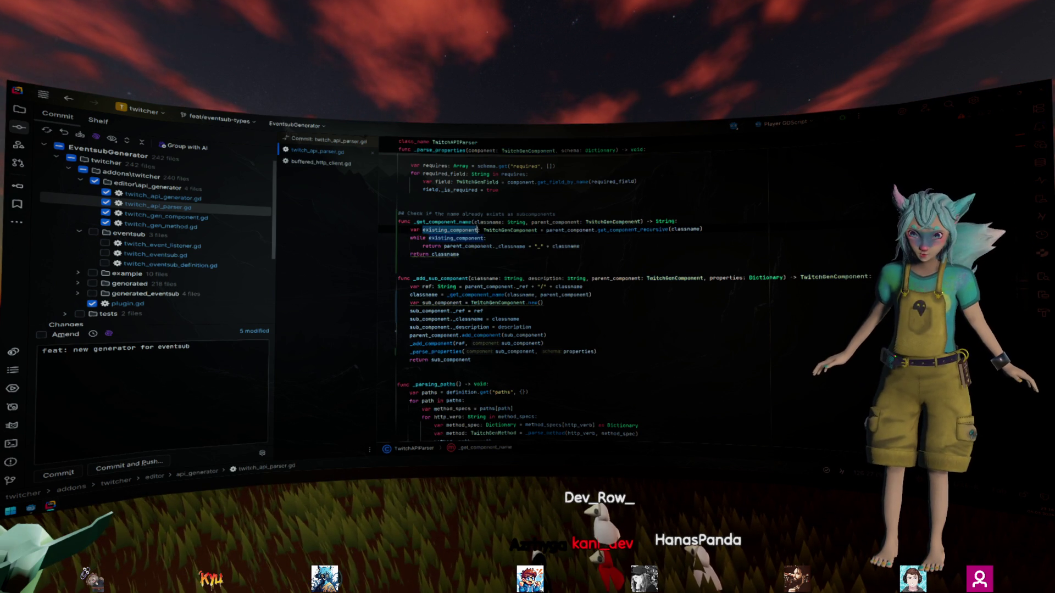
{"action": "left_click", "coordinate": [621, 229], "text": "ctrl"}
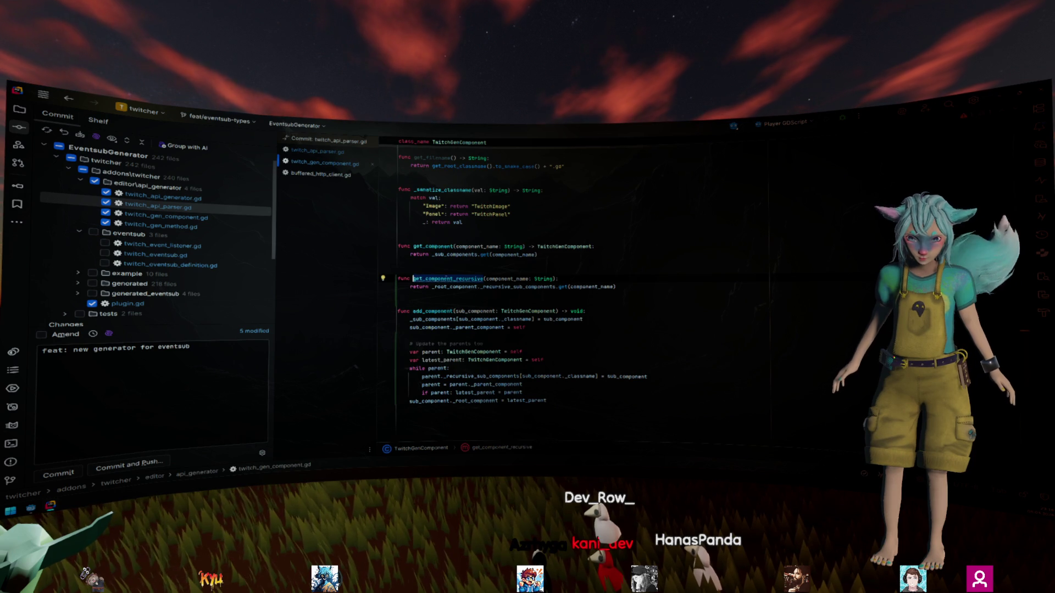
{"action": "mouse_move", "coordinate": [448, 279]}
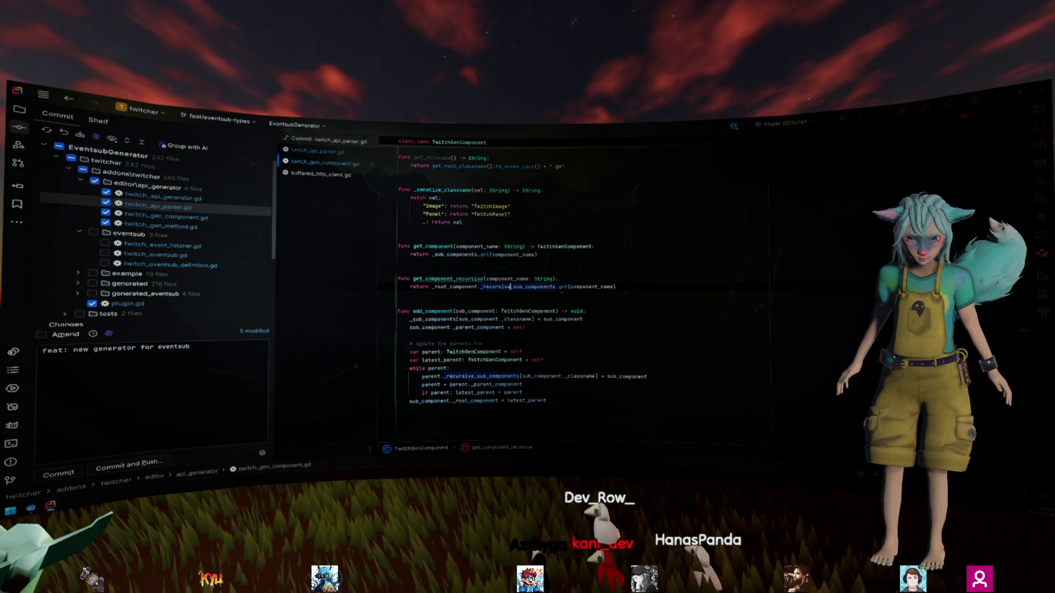
{"action": "mouse_move", "coordinate": [565, 286]}
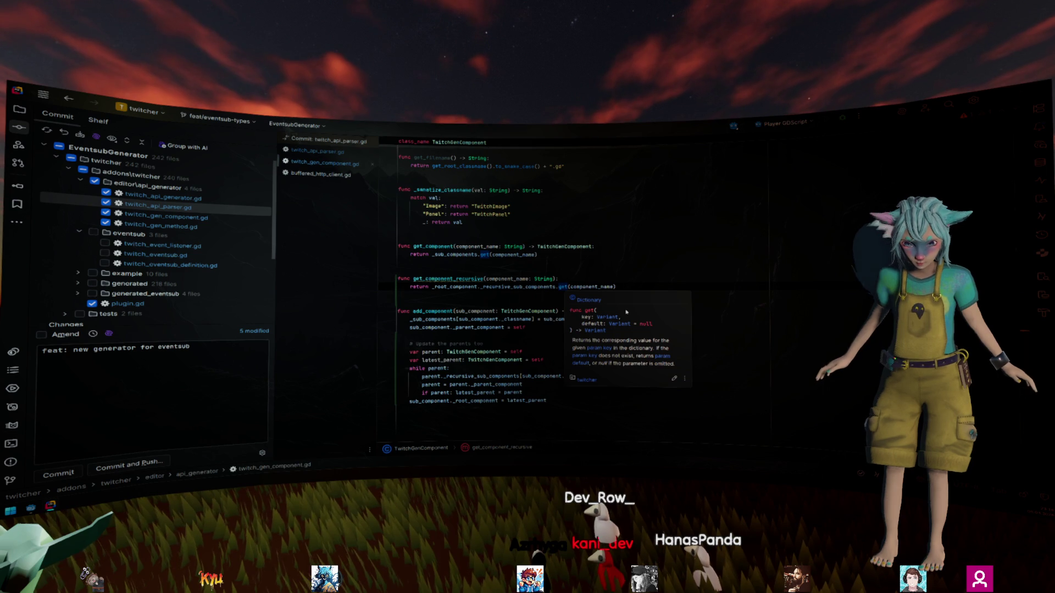
{"action": "left_click", "coordinate": [636, 279]}
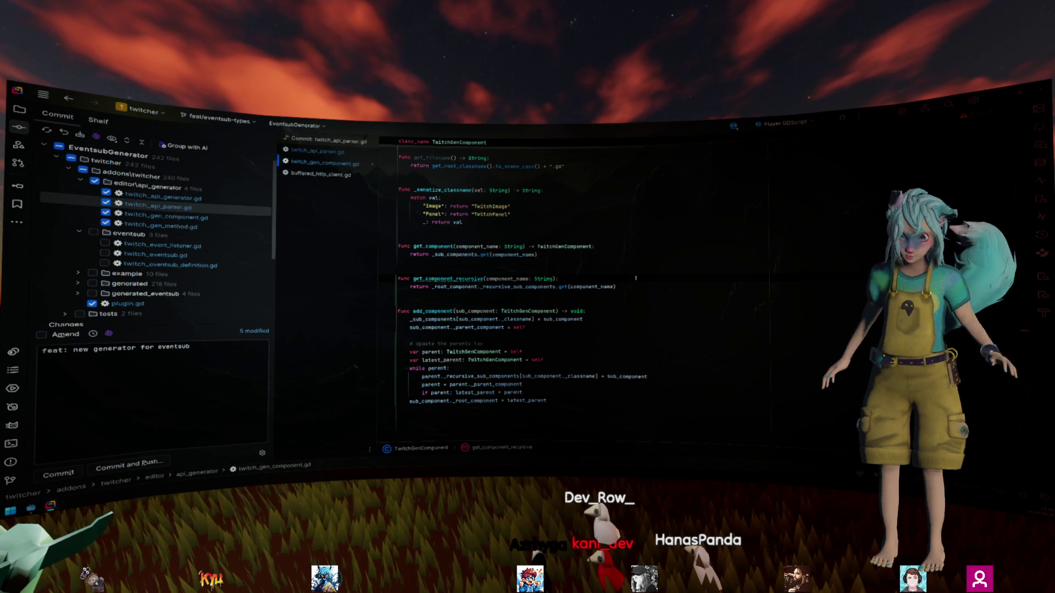
{"action": "scroll", "coordinate": [636, 279], "scroll_direction": "up", "scroll_amount": 10}
{"action": "scroll", "coordinate": [636, 279], "scroll_direction": "down", "scroll_amount": 1}
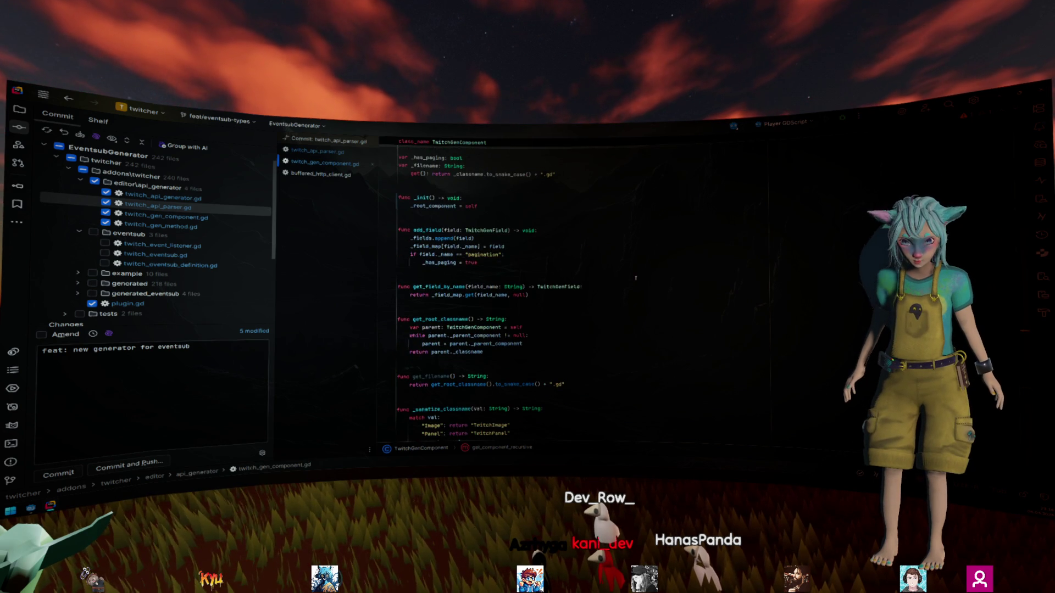
{"action": "scroll", "coordinate": [636, 278], "scroll_direction": "down", "scroll_amount": 5}
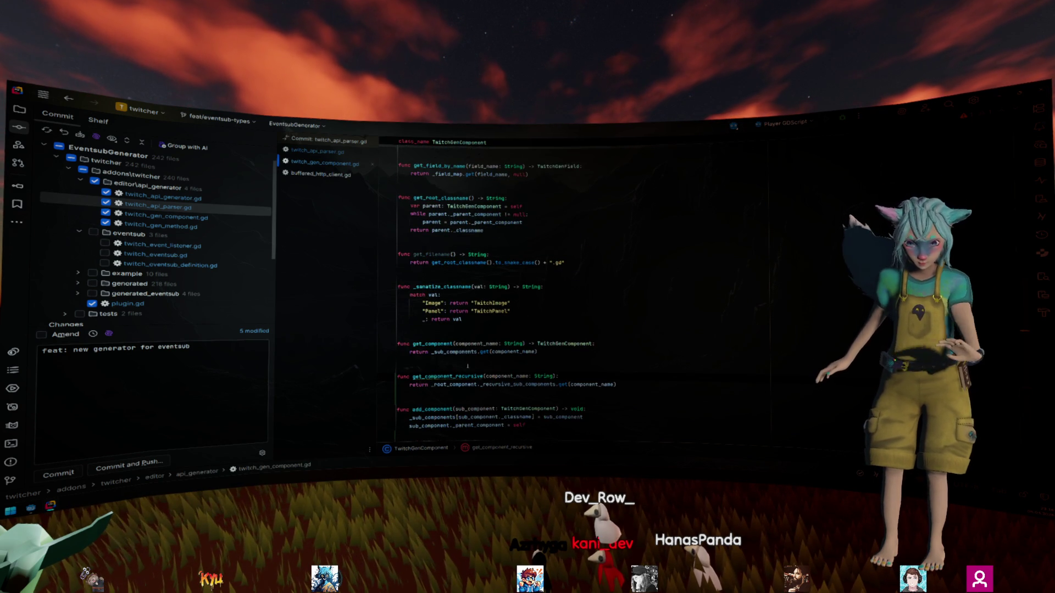
Step: Add a '-> TwitchGenComponent:' return type to get_component_recursive, then return to twitch_api_parser.gd
{"action": "double_click", "coordinate": [527, 385]}
{"action": "left_click", "coordinate": [527, 385], "text": "ctrl"}
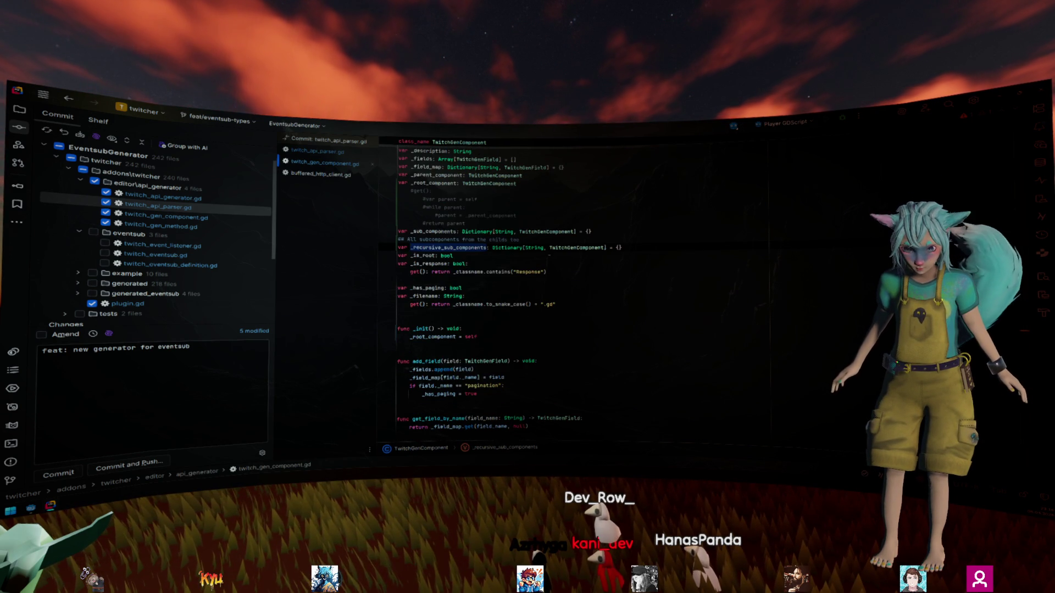
{"action": "scroll", "coordinate": [578, 318], "scroll_direction": "down", "scroll_amount": 10}
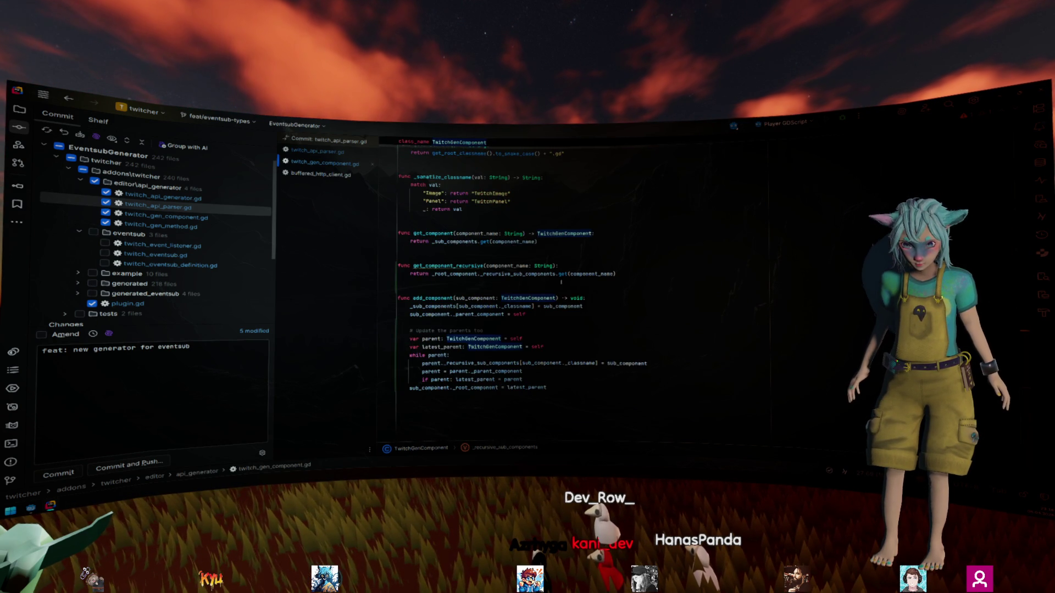
{"action": "left_click", "coordinate": [556, 266]}
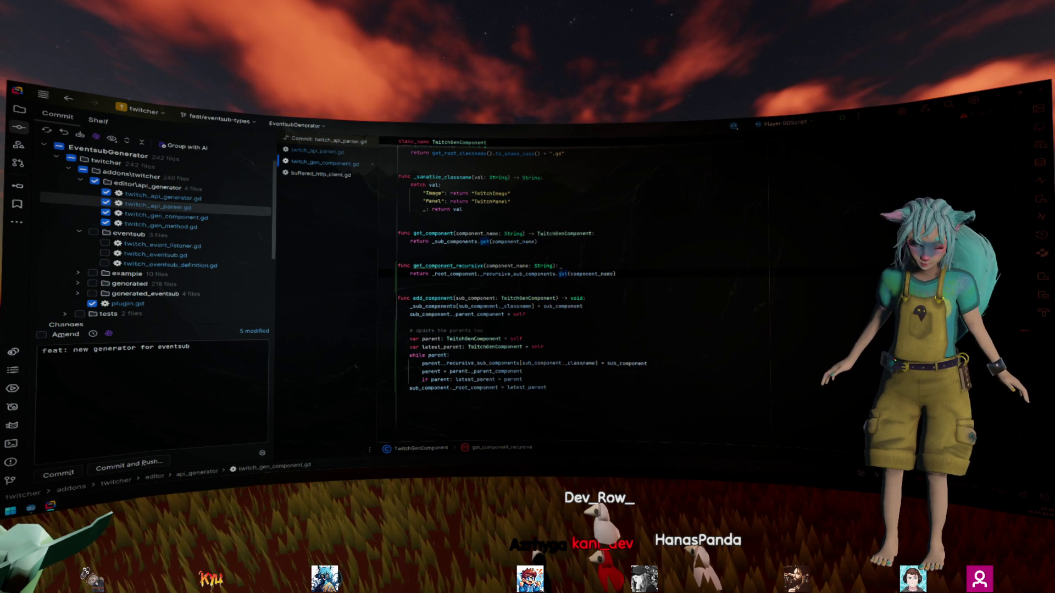
{"action": "type", "text": "-"}
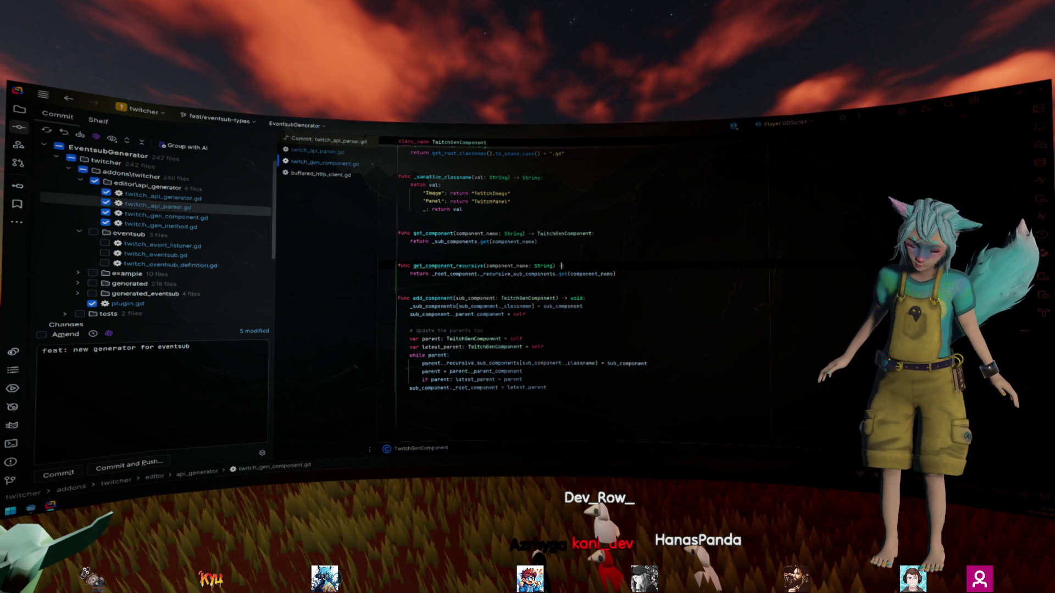
{"action": "type", "text": "> TwitchGenComponent:"}
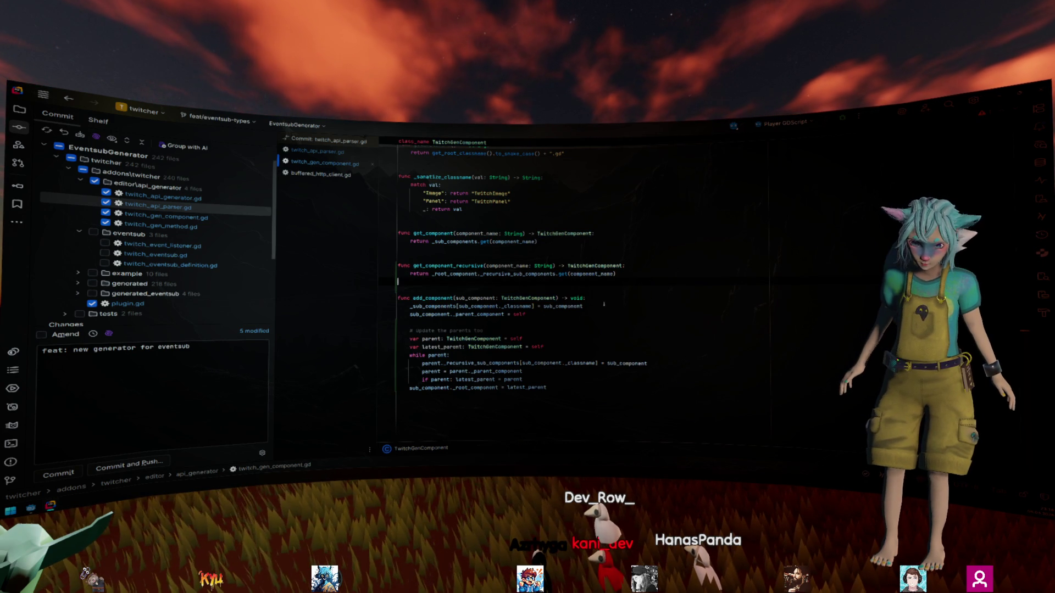
{"action": "left_click", "coordinate": [319, 153]}
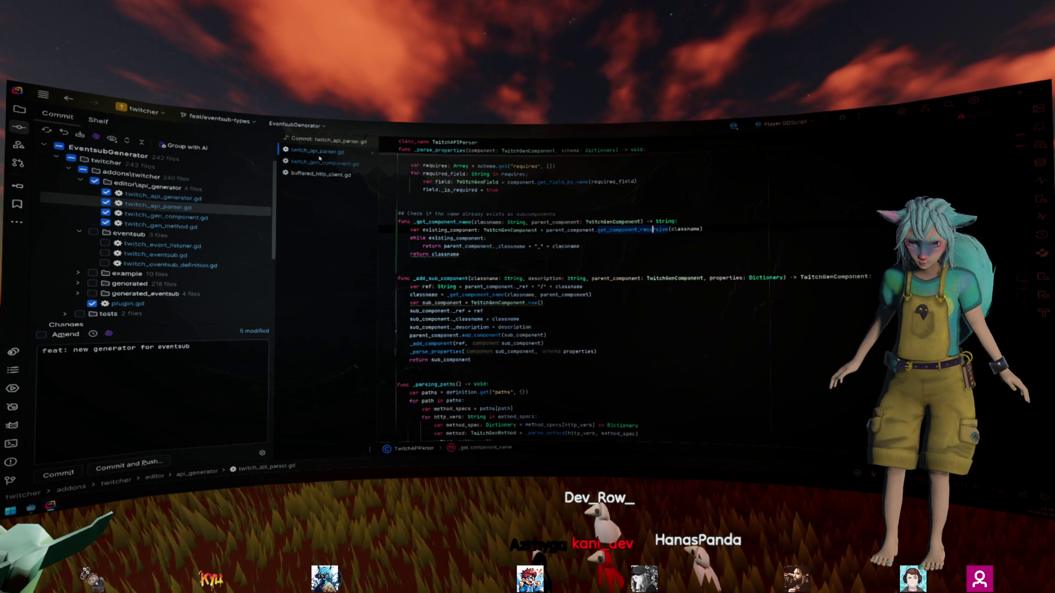
{"action": "left_click", "coordinate": [447, 259]}
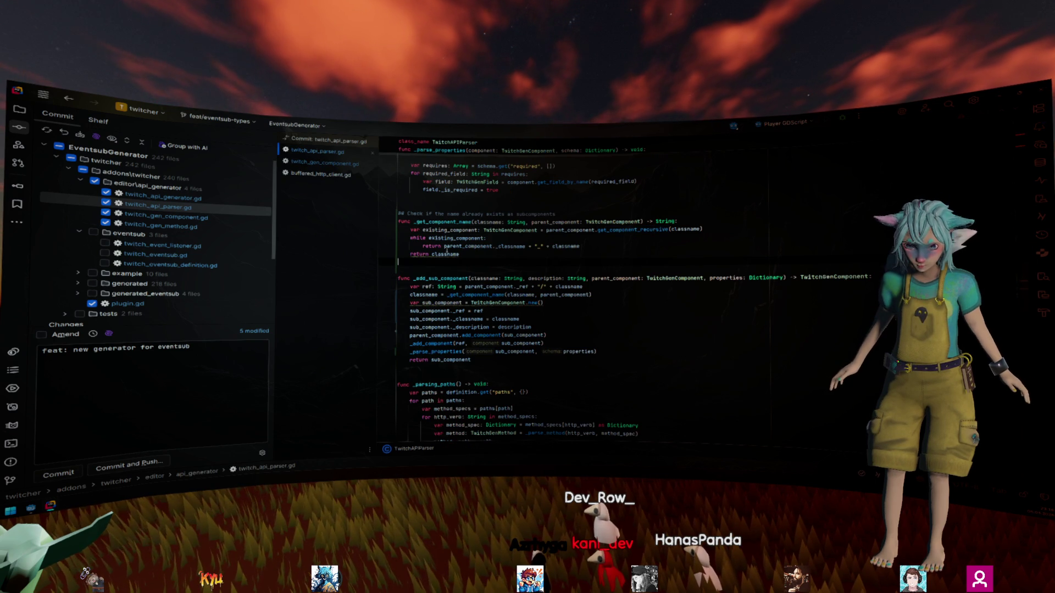
{"action": "left_click", "coordinate": [443, 254]}
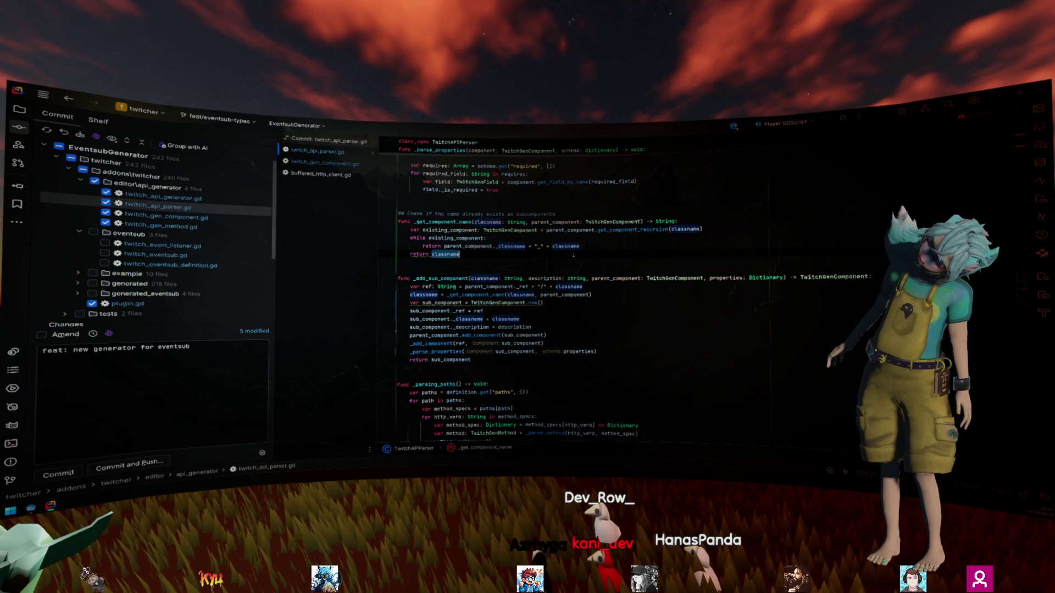
{"action": "left_click", "coordinate": [632, 229], "text": "ctrl"}
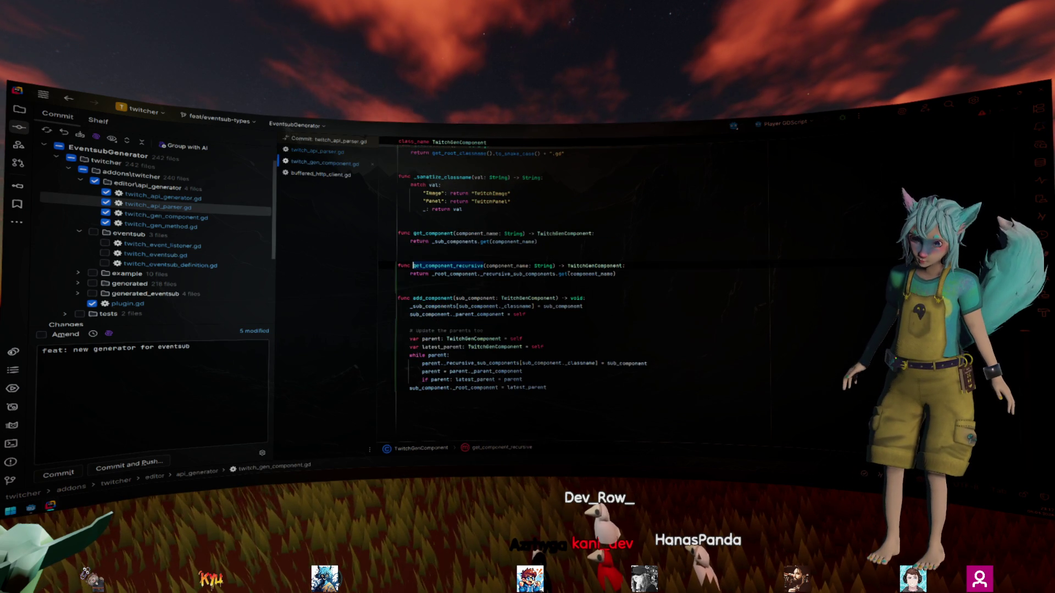
{"action": "mouse_move", "coordinate": [563, 273]}
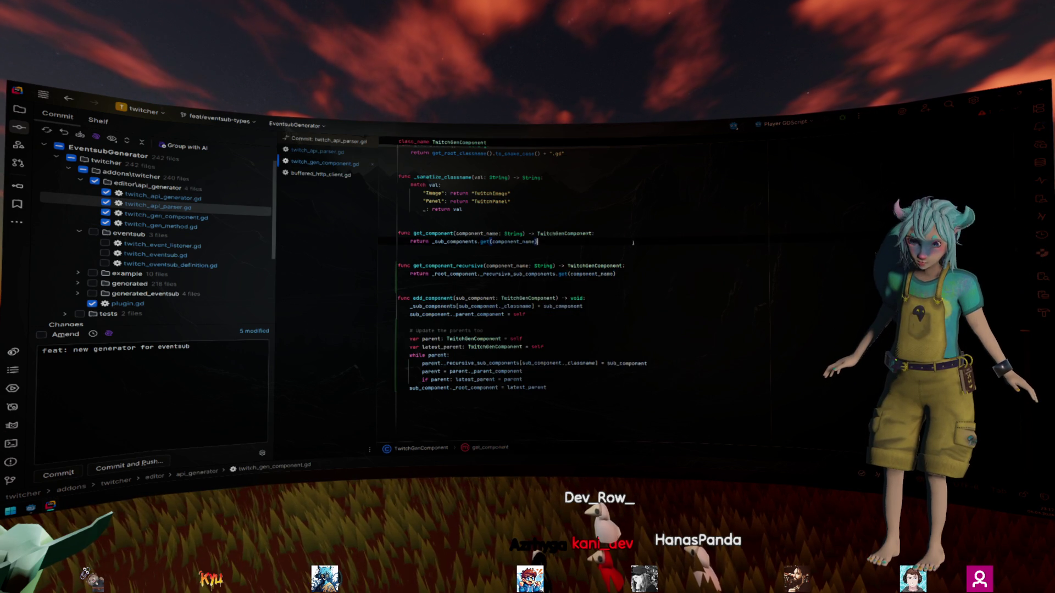
{"action": "key", "text": "ctrl+alt+Left"}
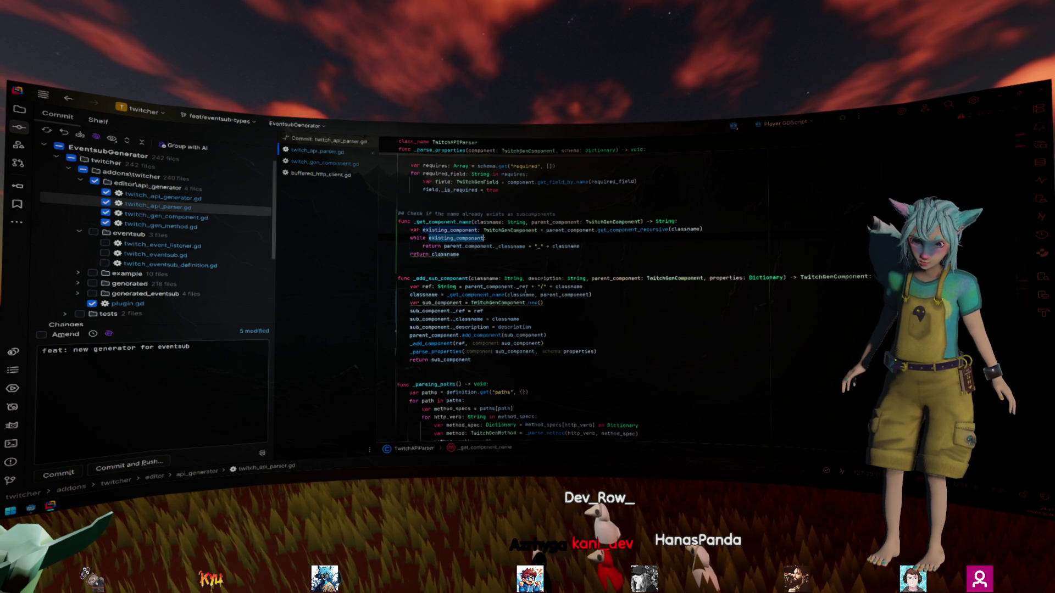
{"action": "mouse_move", "coordinate": [525, 295]}
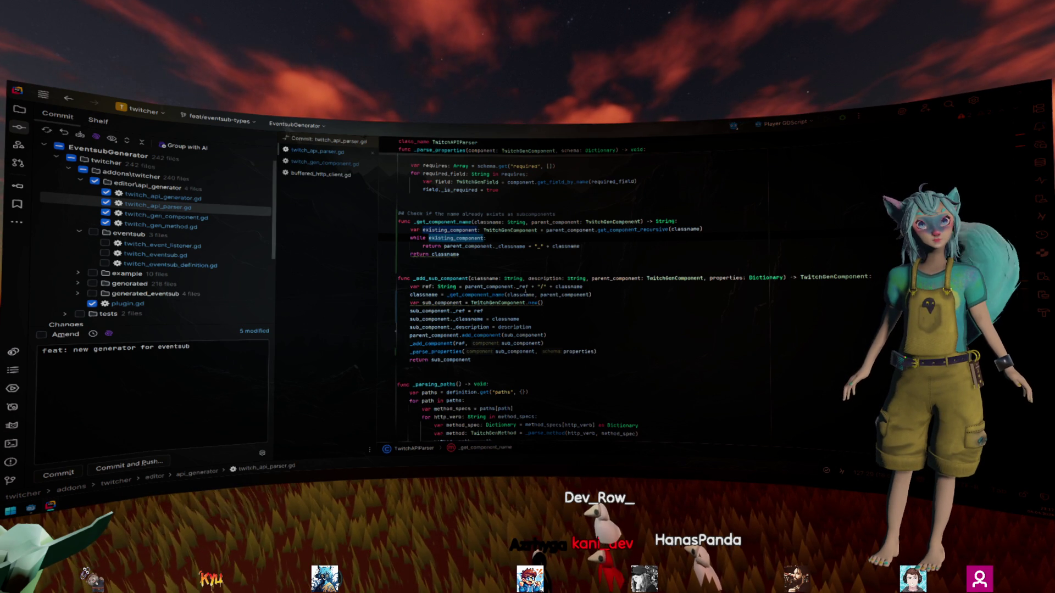
{"action": "key", "text": "alt+Tab"}
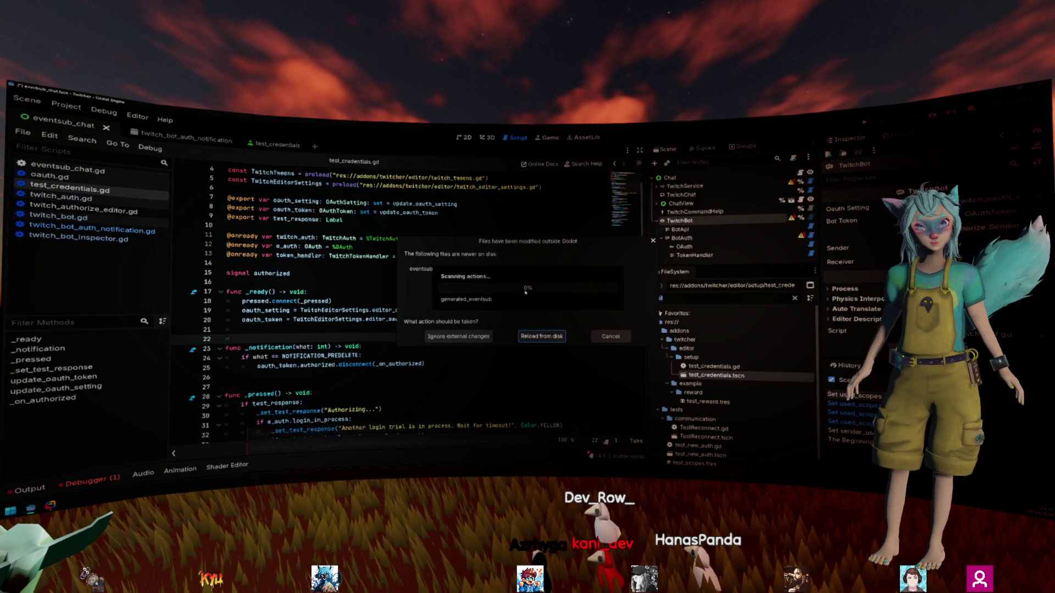
Step: Reload the externally modified files from disk and open eventsub_chat.gd
{"action": "left_click", "coordinate": [541, 336]}
{"action": "left_click", "coordinate": [500, 269]}
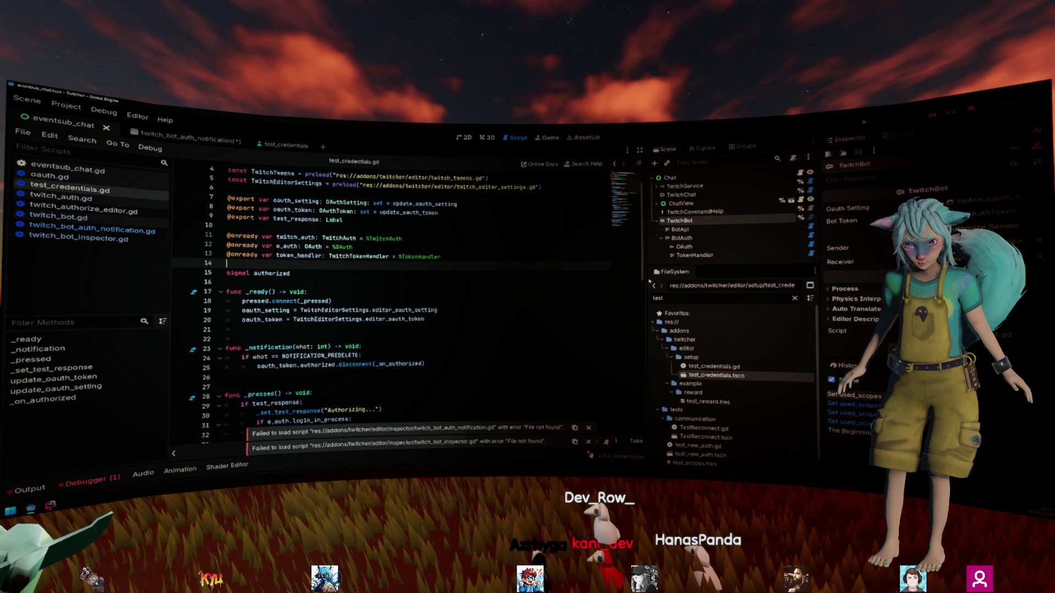
{"action": "left_click", "coordinate": [800, 172]}
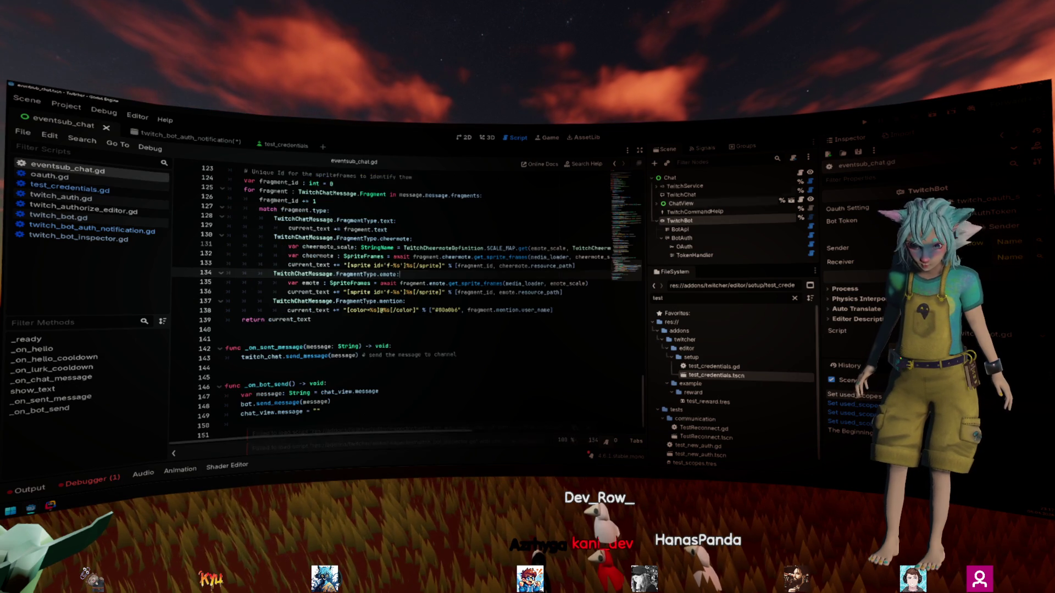
{"action": "scroll", "coordinate": [617, 262], "scroll_direction": "down", "scroll_amount": 5}
{"action": "scroll", "coordinate": [376, 265], "scroll_direction": "up", "scroll_amount": 20}
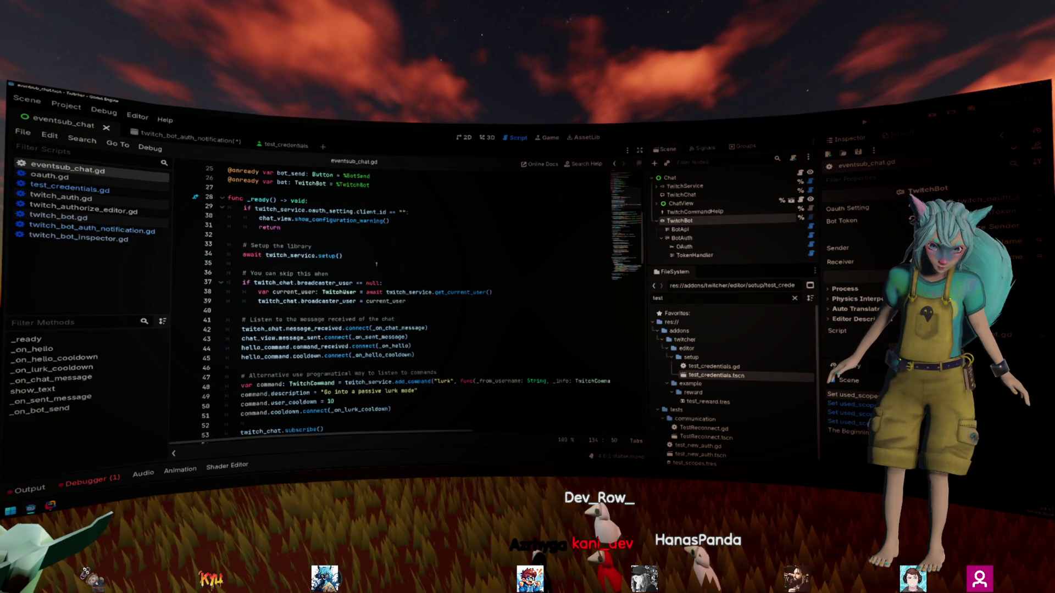
Step: Add temporary while-loop and print debug lines inside _ready
{"action": "left_click", "coordinate": [385, 206]}
{"action": "key", "text": "Return"}
{"action": "key", "text": "Return"}
{"action": "key", "text": "Up"}
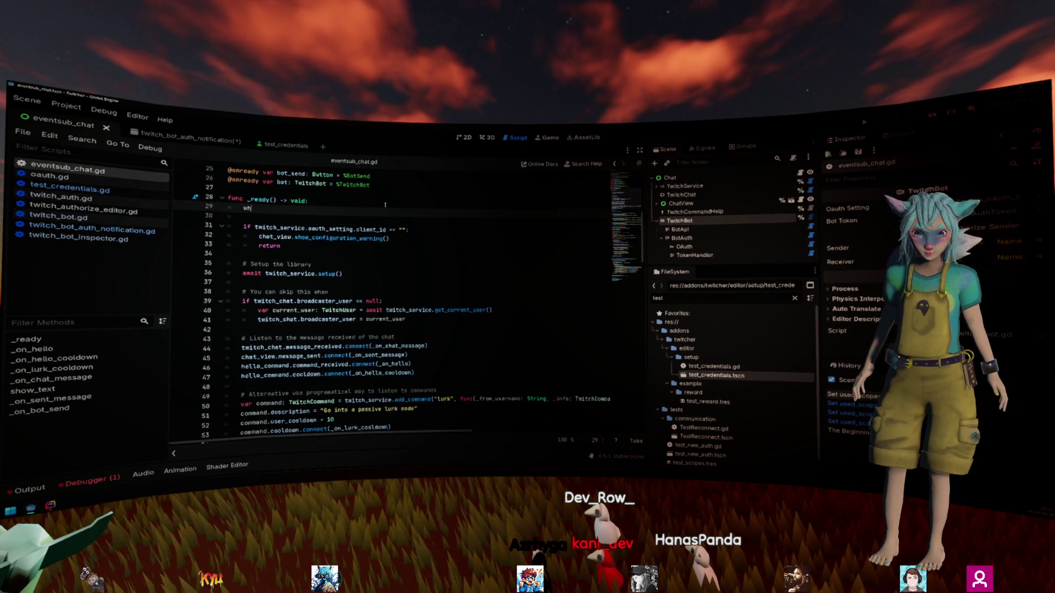
{"action": "type", "text": "ile null:"}
{"action": "key", "text": "Return"}
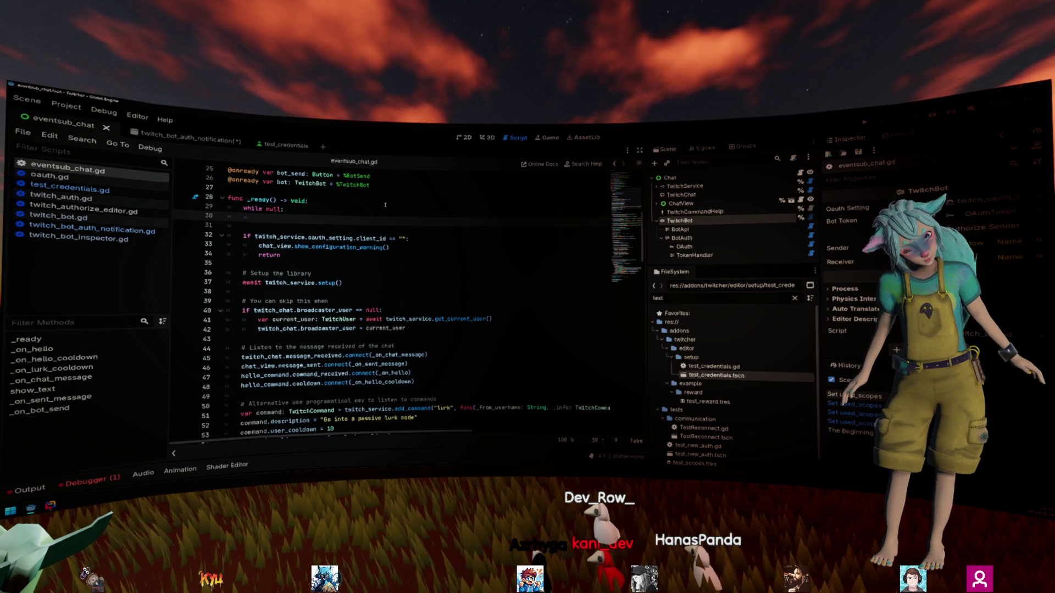
{"action": "key", "text": "Return"}
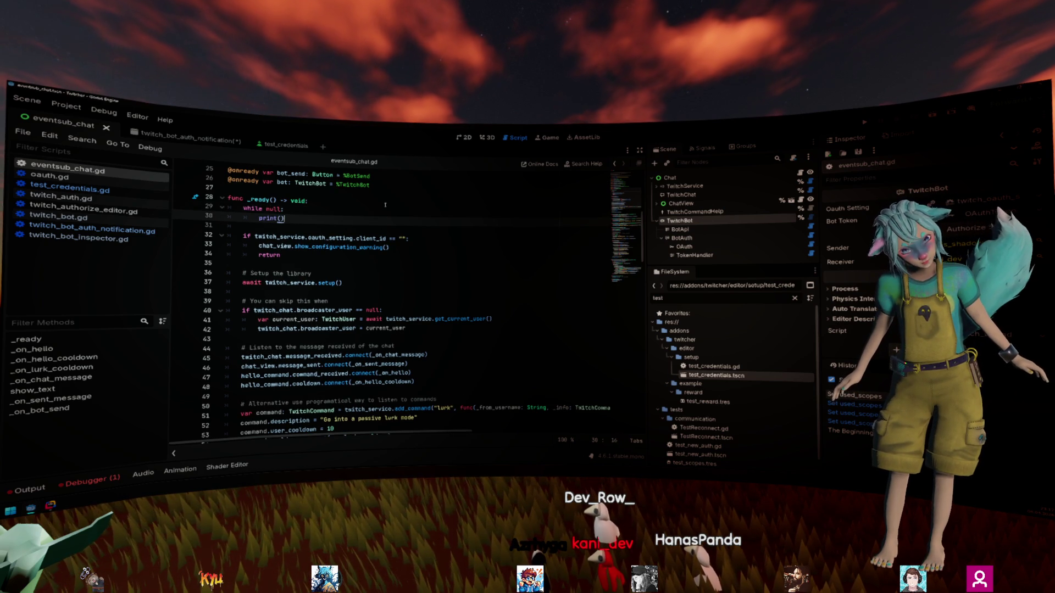
{"action": "type", "text": "LED"}
{"action": "key", "text": "End"}
{"action": "key", "text": "Return"}
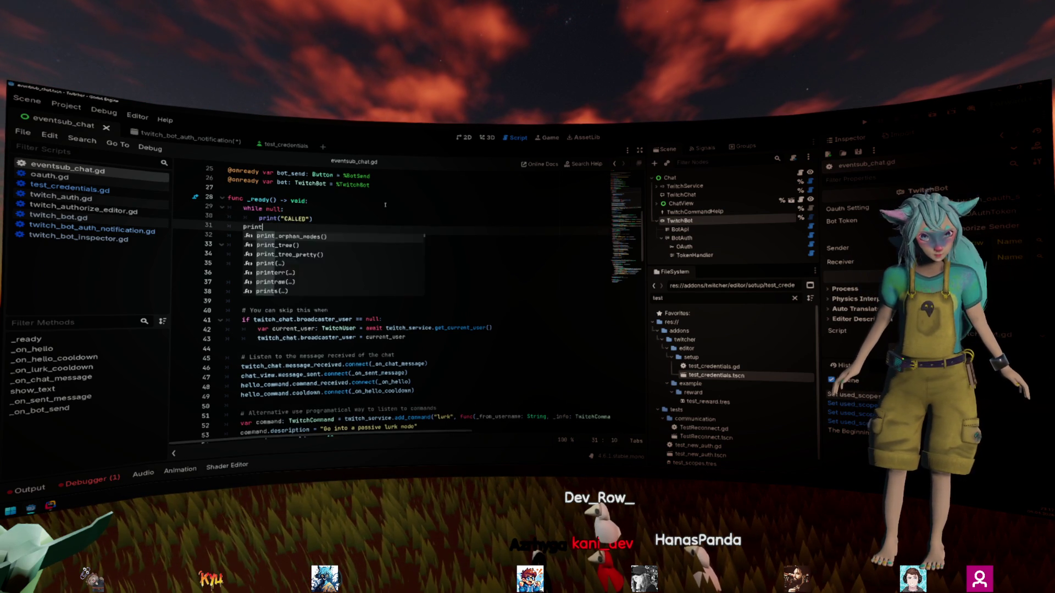
{"action": "key", "text": "Return"}
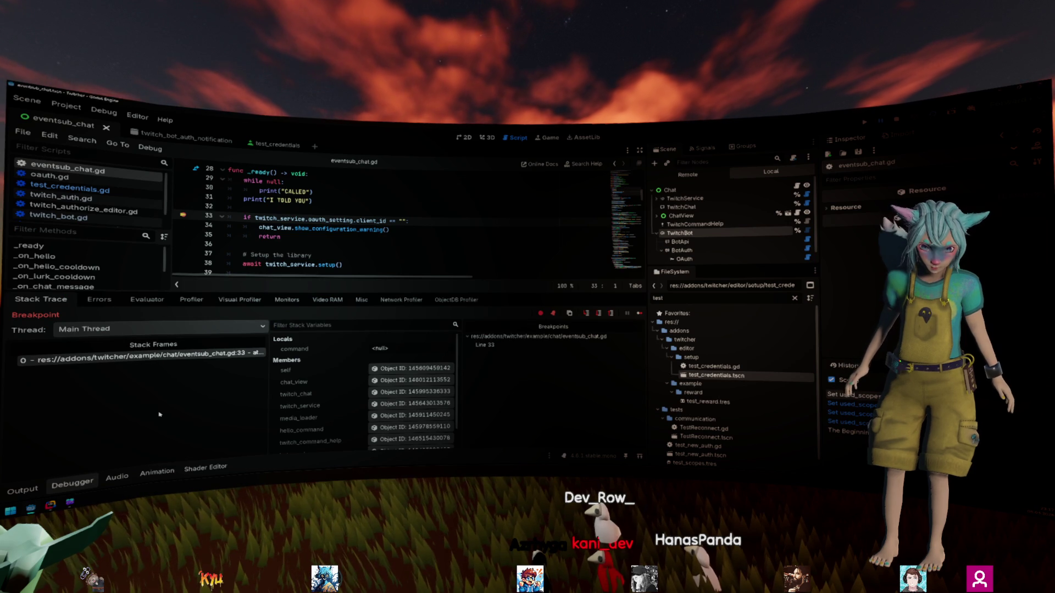
Step: Continue the test run, delete the debug lines, rerun, stop the game and return to Rider
{"action": "key", "text": "F12"}
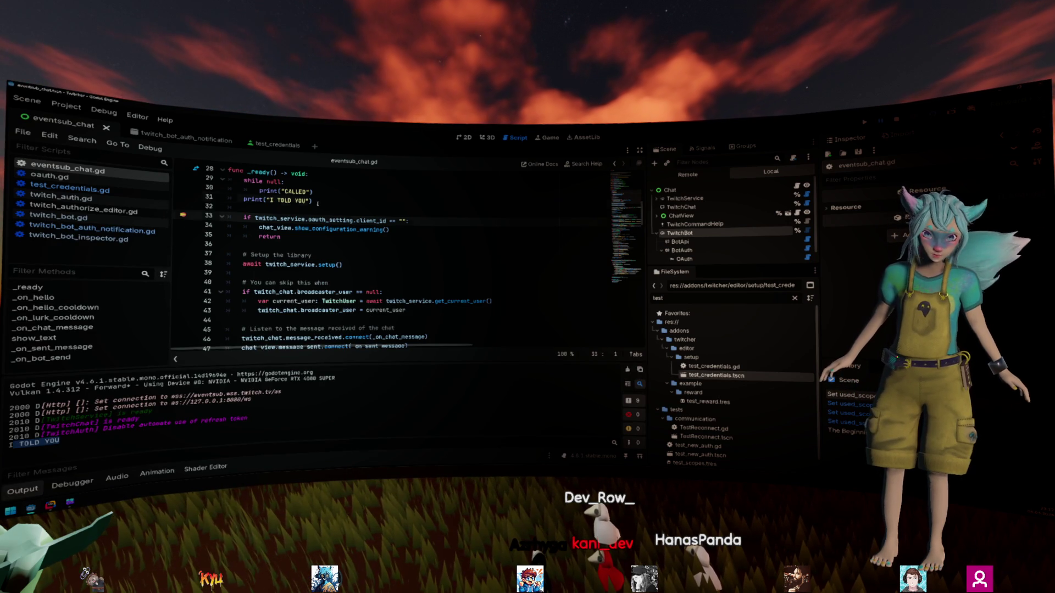
{"action": "left_click_drag", "start_coordinate": [313, 201], "coordinate": [209, 178]}
{"action": "key", "text": "BackSpace"}
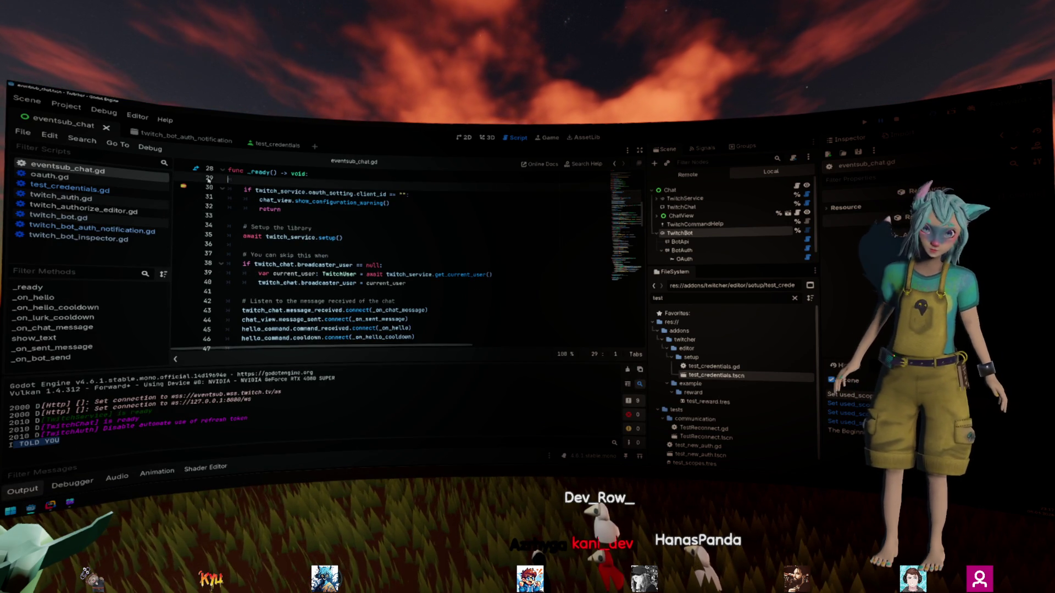
{"action": "key", "text": "BackSpace"}
{"action": "key", "text": "F6"}
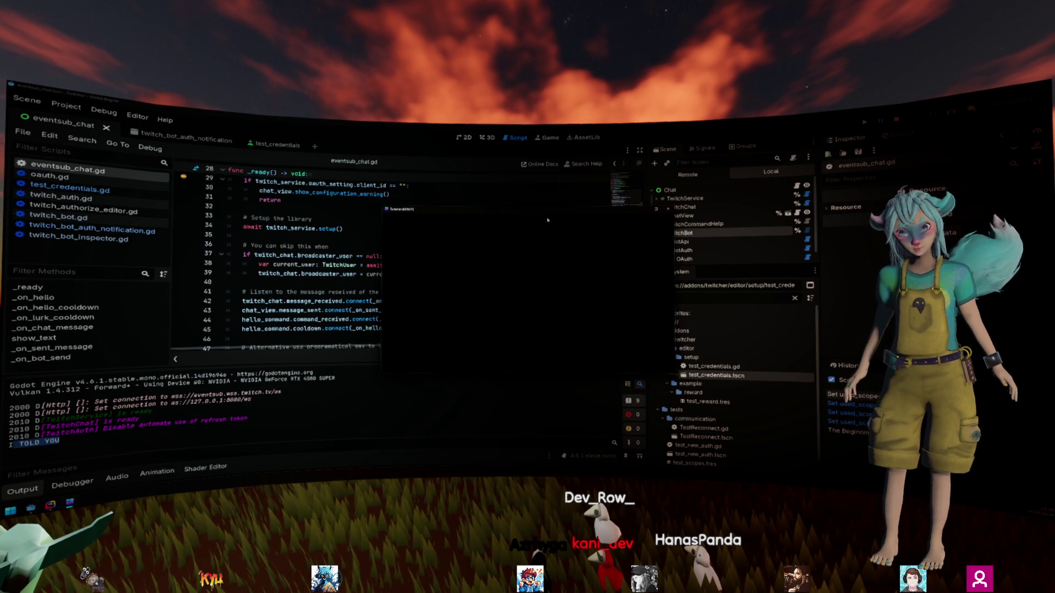
{"action": "key", "text": "F8"}
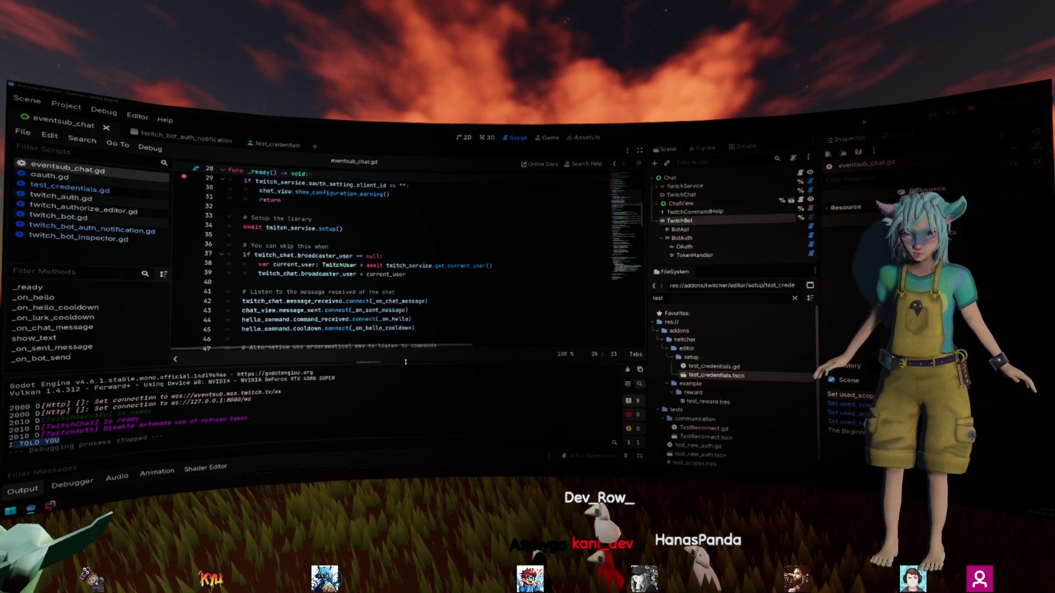
{"action": "key", "text": "alt+Tab"}
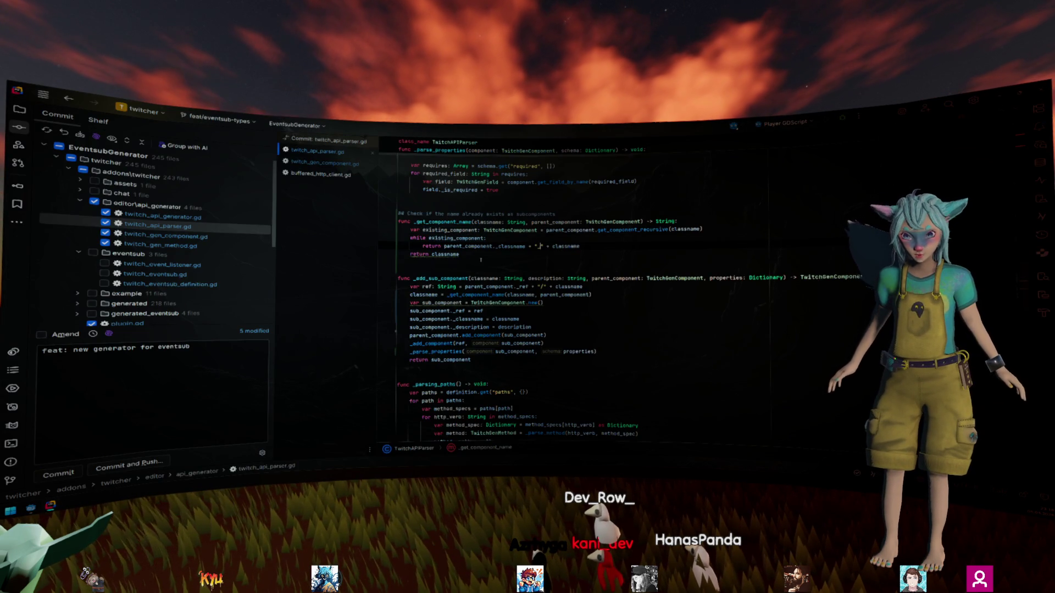
Step: Give the sub_component variable an explicit TwitchGenComponent type
{"action": "left_click", "coordinate": [409, 254]}
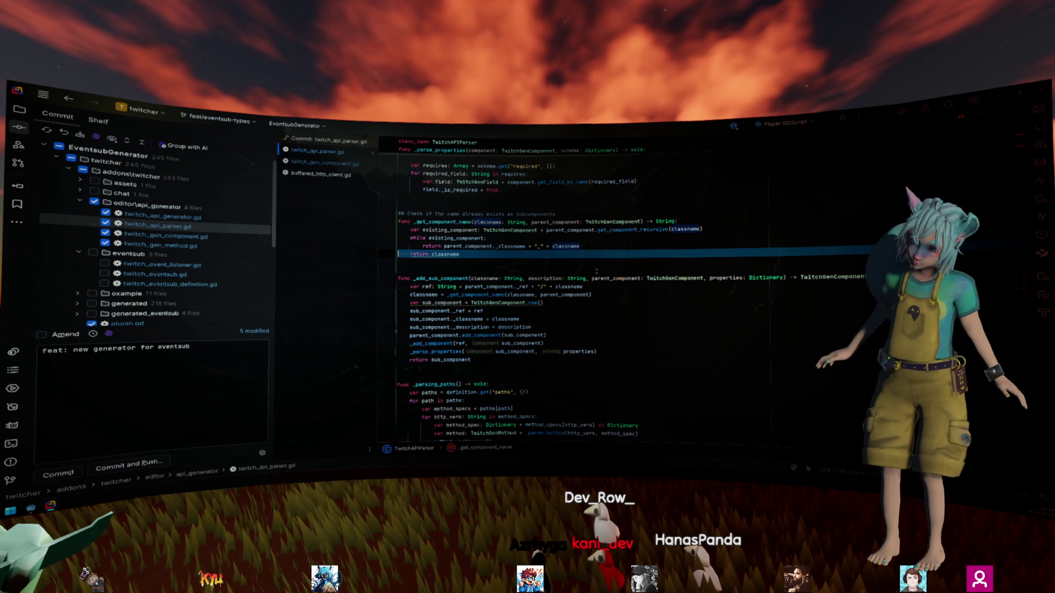
{"action": "left_click", "coordinate": [470, 303]}
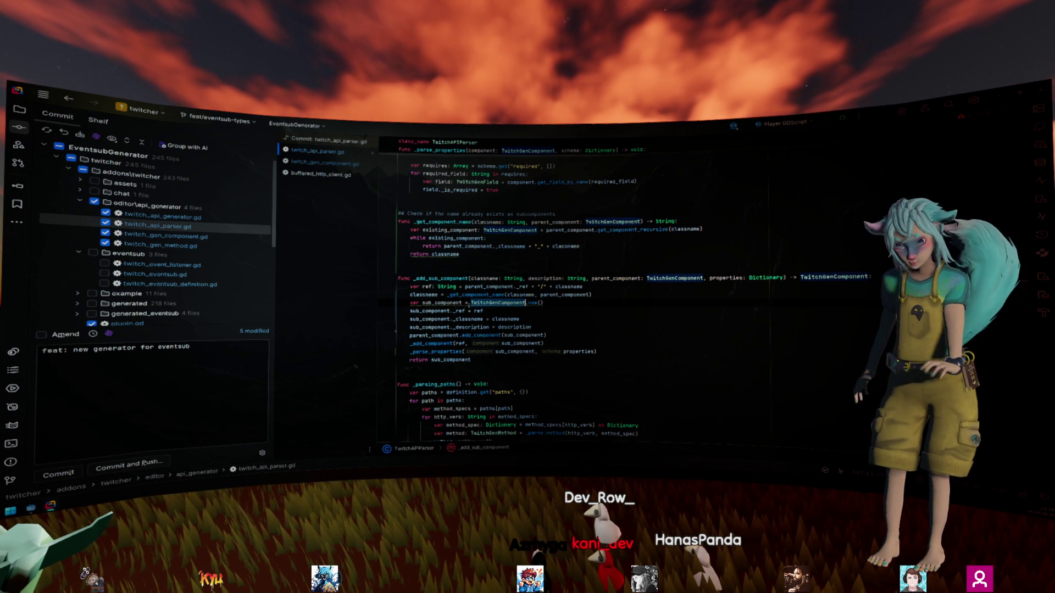
{"action": "key", "text": "alt+Return"}
{"action": "key", "text": "Return"}
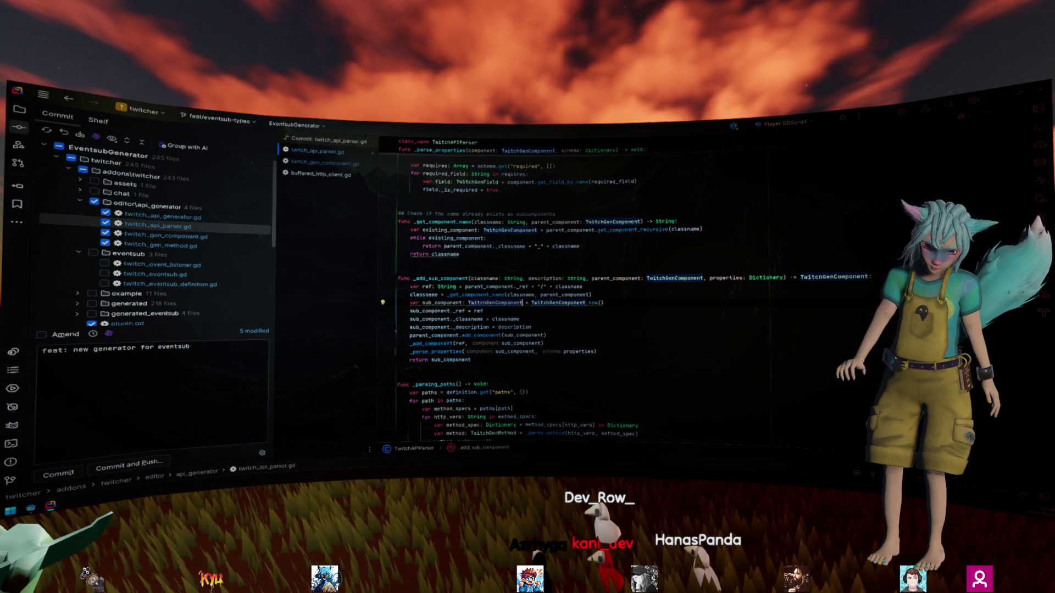
{"action": "scroll", "coordinate": [563, 316], "scroll_direction": "down", "scroll_amount": 8}
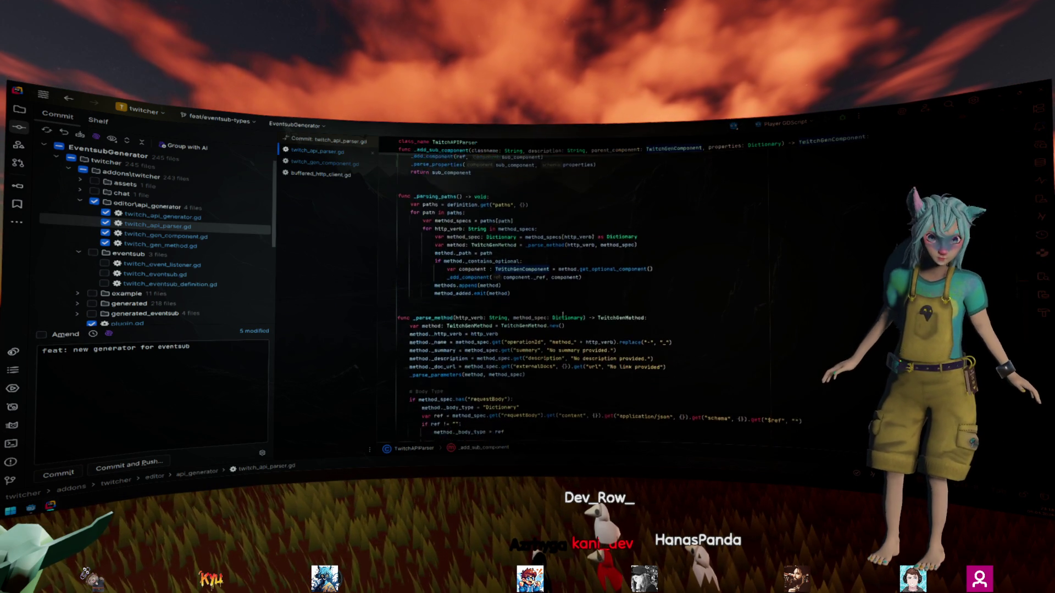
{"action": "scroll", "coordinate": [562, 315], "scroll_direction": "down", "scroll_amount": 15}
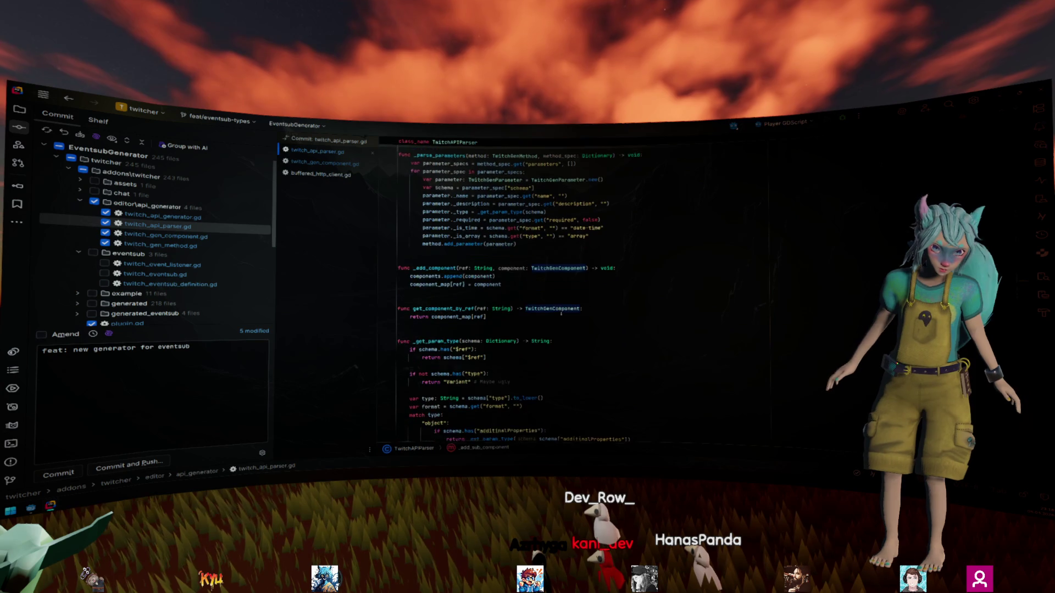
{"action": "scroll", "coordinate": [561, 313], "scroll_direction": "up", "scroll_amount": 5}
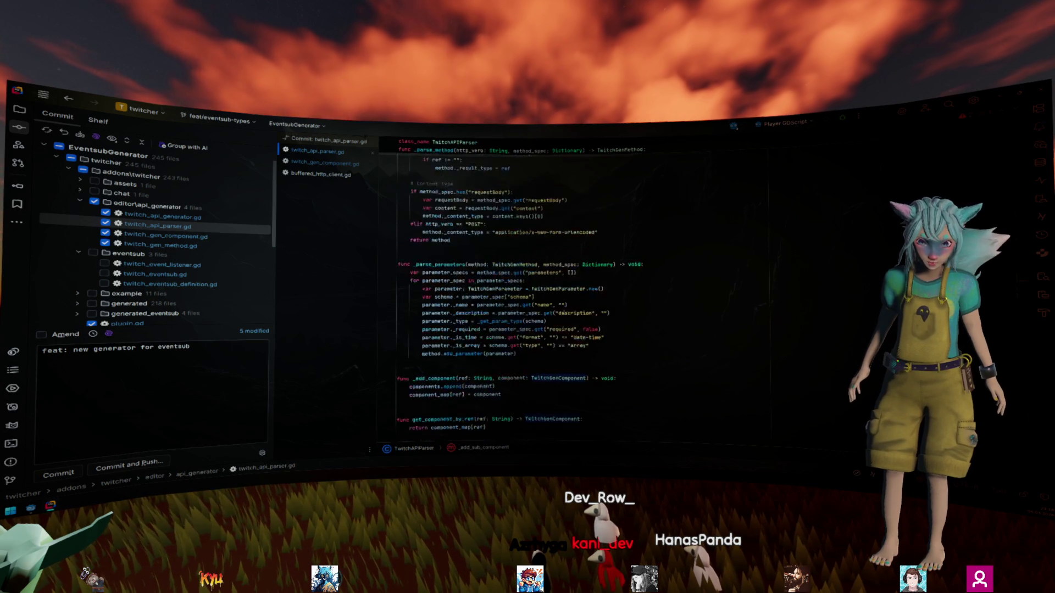
{"action": "scroll", "coordinate": [564, 312], "scroll_direction": "up", "scroll_amount": 20}
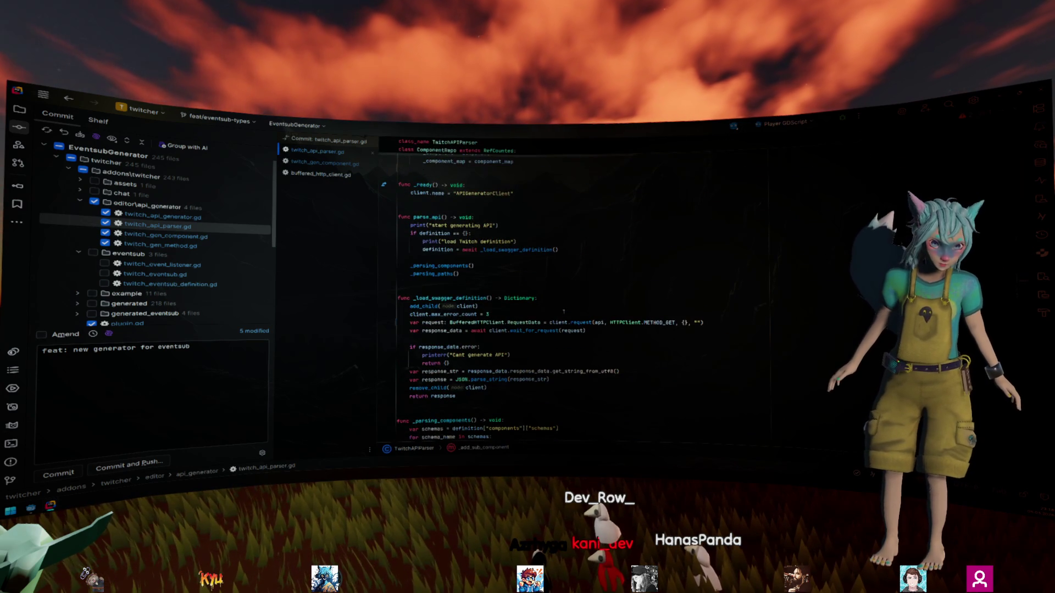
{"action": "scroll", "coordinate": [563, 312], "scroll_direction": "up", "scroll_amount": 6}
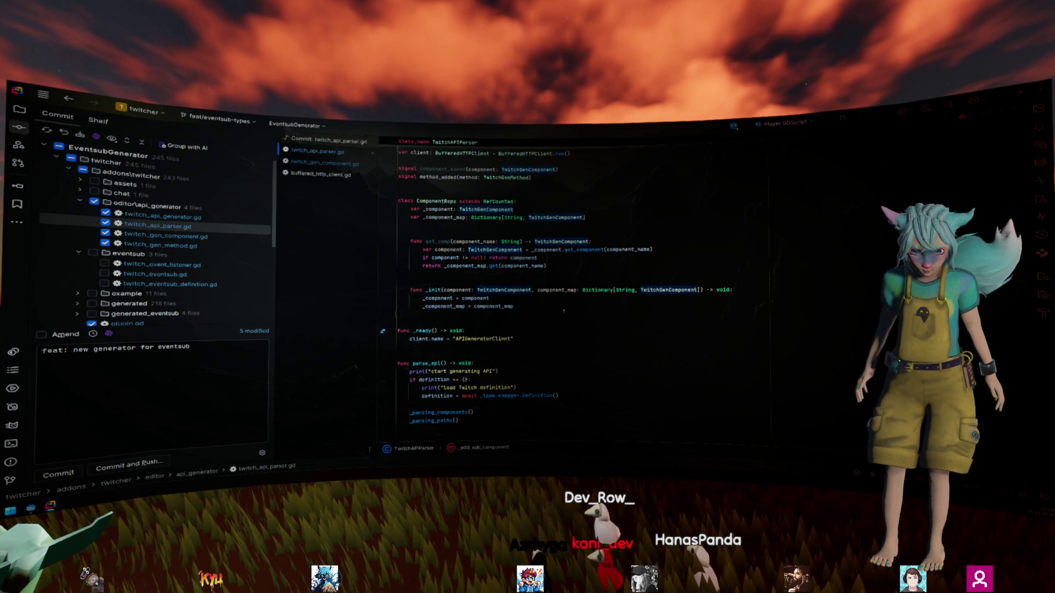
{"action": "scroll", "coordinate": [564, 312], "scroll_direction": "up", "scroll_amount": 5}
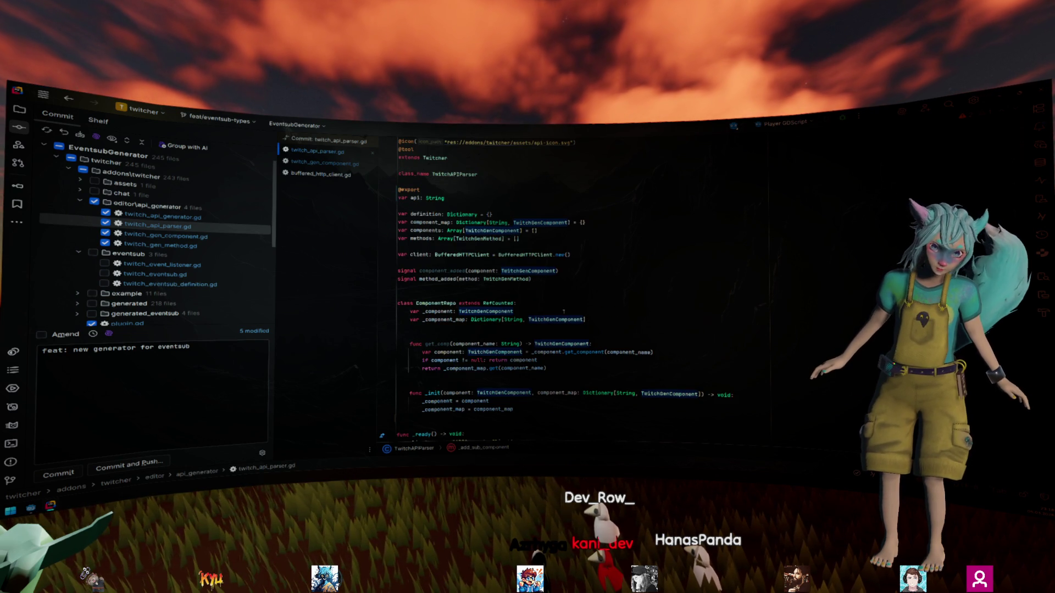
Step: Show twitch_api_parser.gd's side-by-side commit diff down to _parse_parameters
{"action": "left_click", "coordinate": [325, 162]}
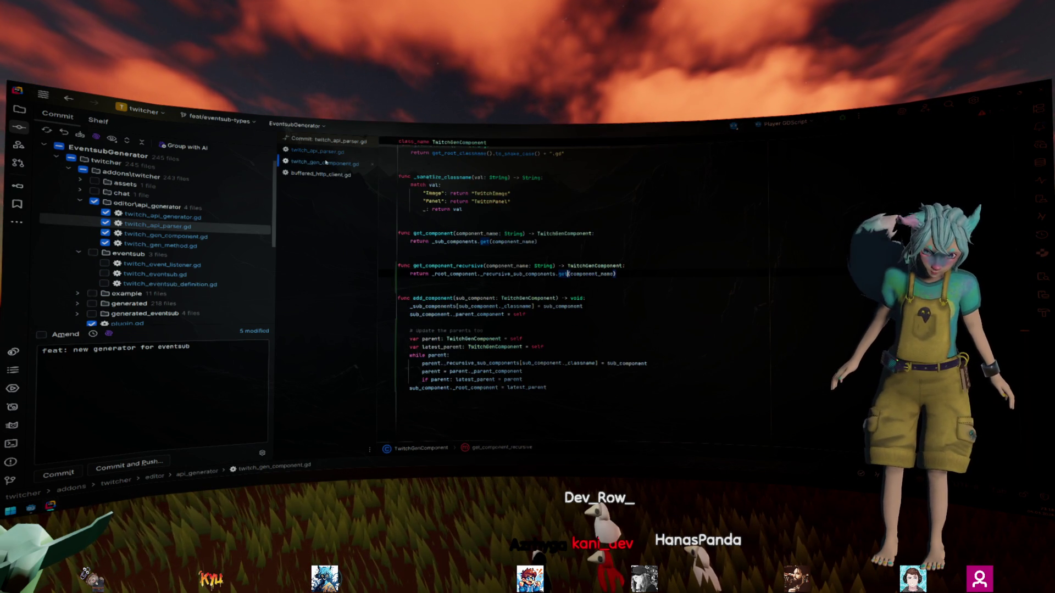
{"action": "left_click", "coordinate": [322, 152]}
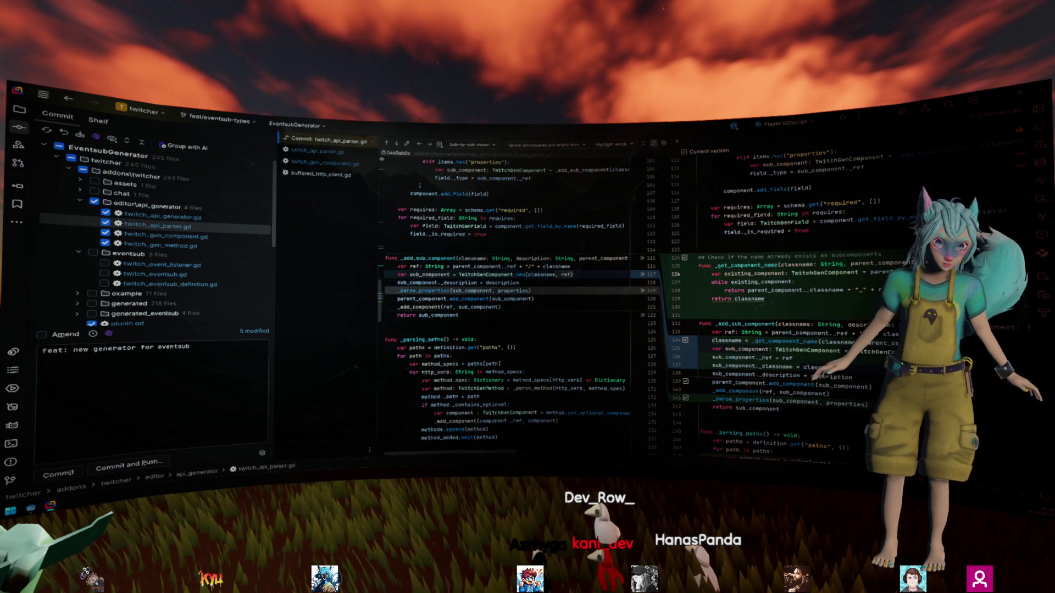
{"action": "scroll", "coordinate": [511, 303], "scroll_direction": "down", "scroll_amount": 2}
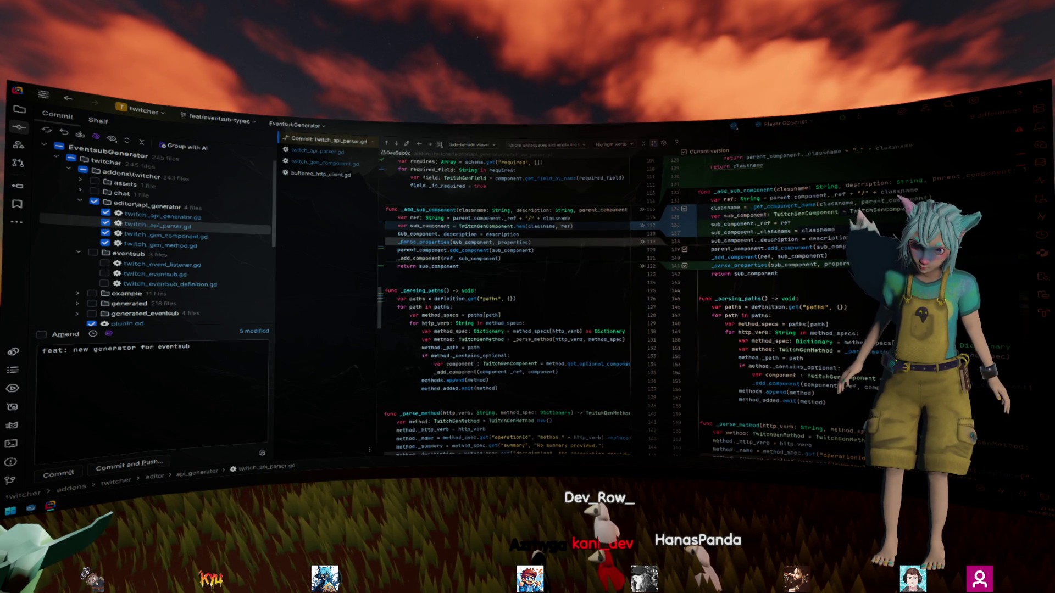
{"action": "scroll", "coordinate": [779, 237], "scroll_direction": "down", "scroll_amount": 20}
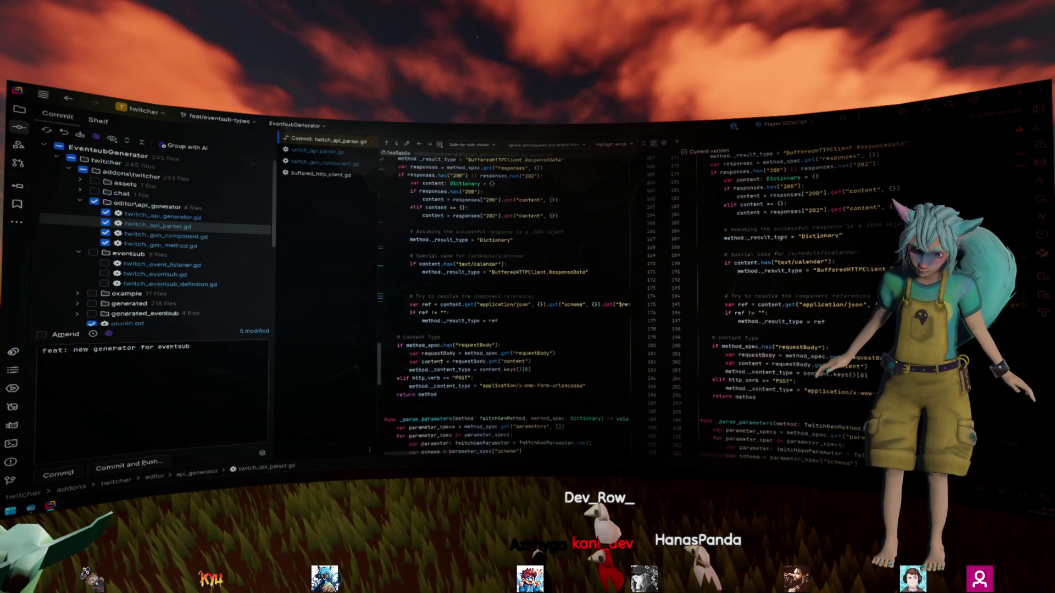
{"action": "scroll", "coordinate": [779, 239], "scroll_direction": "down", "scroll_amount": 2}
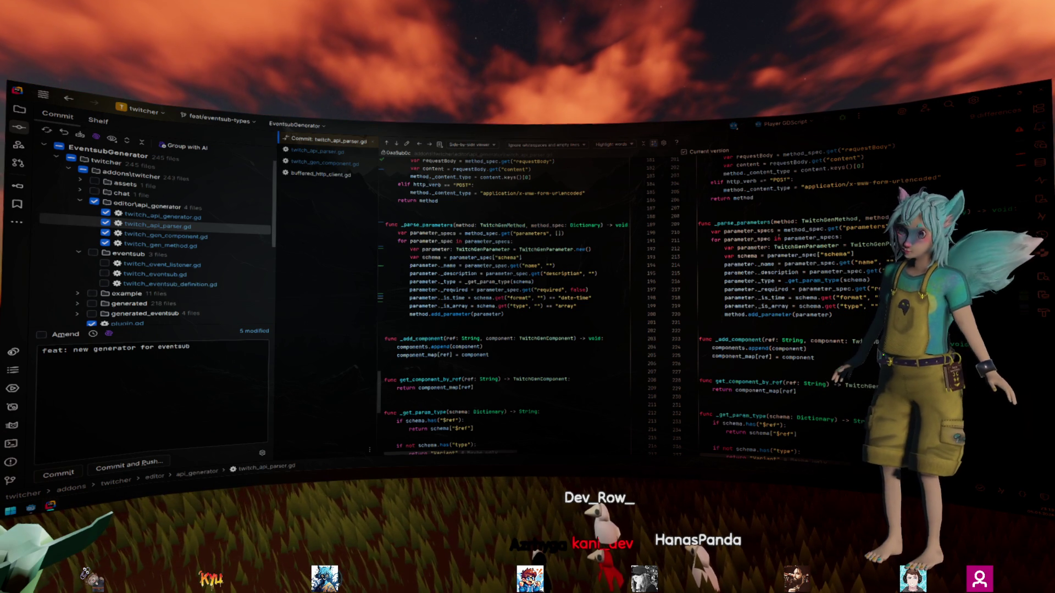
Step: Review the parameter-building lines and go to the add_parameter definition
{"action": "left_click", "coordinate": [828, 297], "text": "shift"}
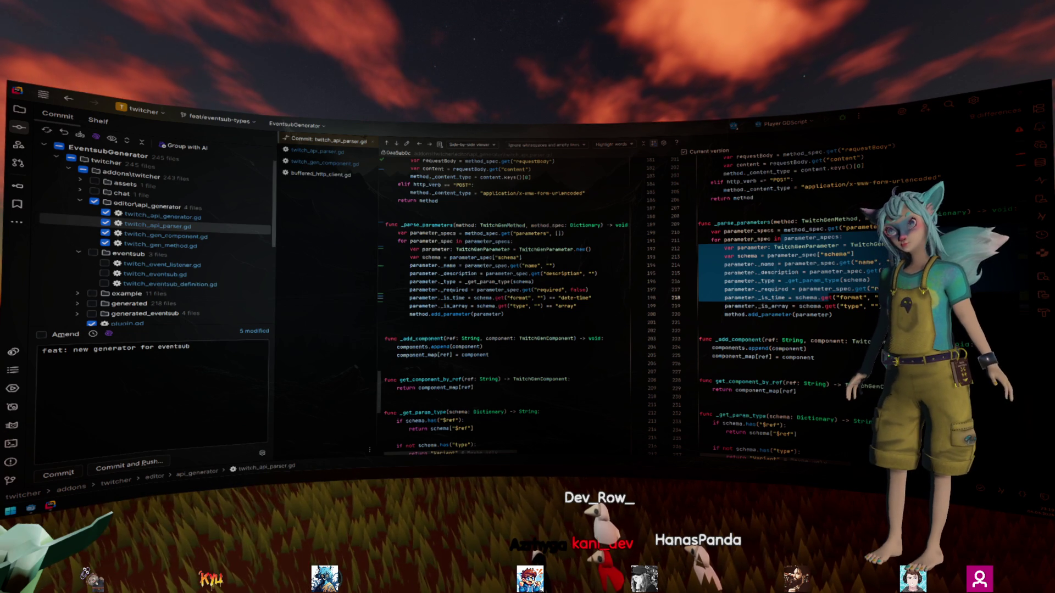
{"action": "left_click", "coordinate": [864, 281]}
{"action": "scroll", "coordinate": [863, 281], "scroll_direction": "down", "scroll_amount": 1}
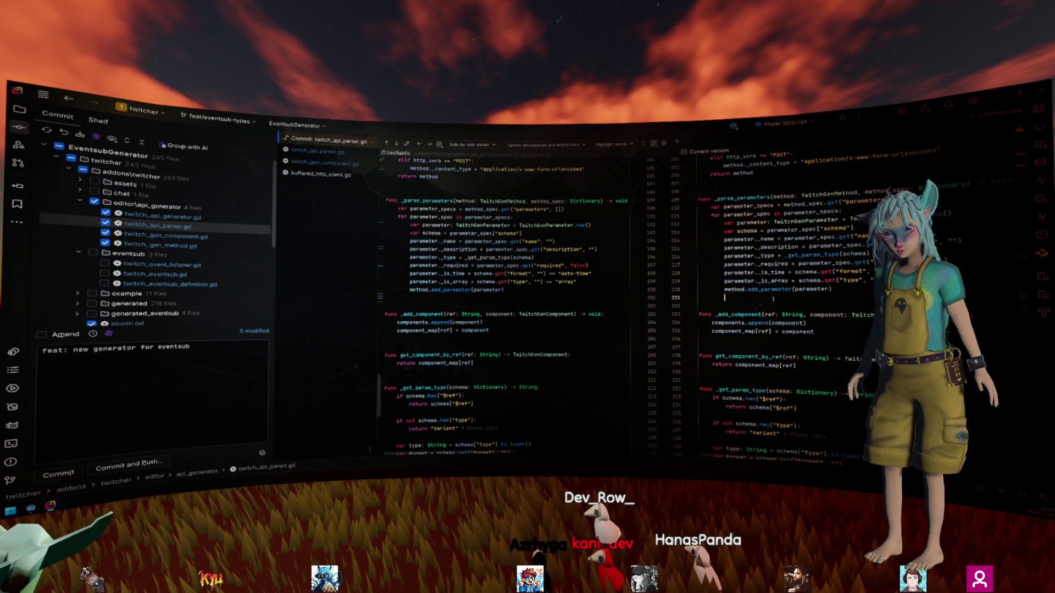
{"action": "left_click", "coordinate": [432, 289], "text": "ctrl"}
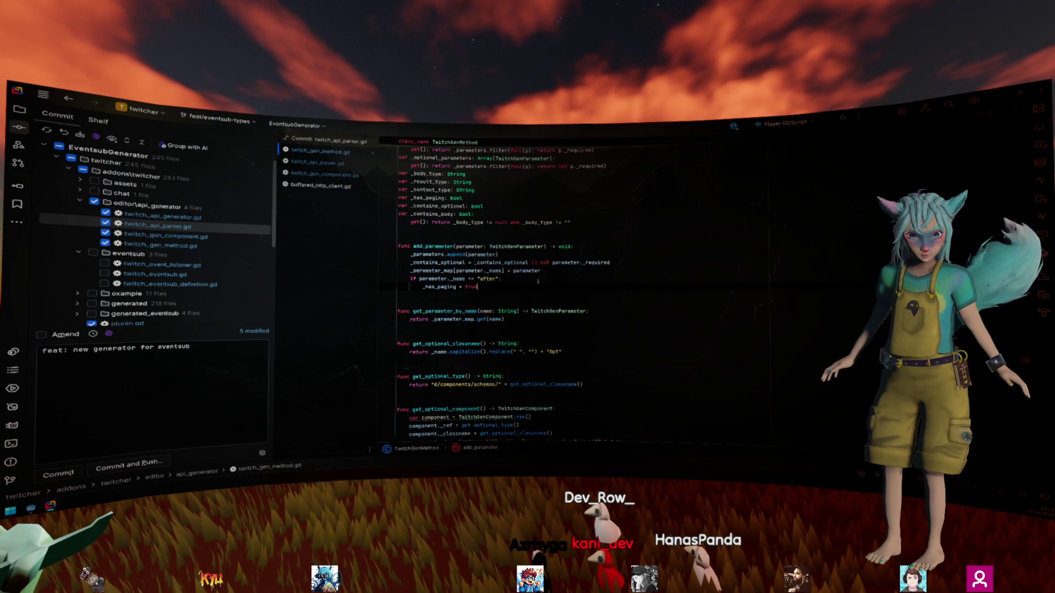
Step: Inspect _parameters in add_parameter and _parameter_map in get_parameter_by_name
{"action": "left_click", "coordinate": [444, 254]}
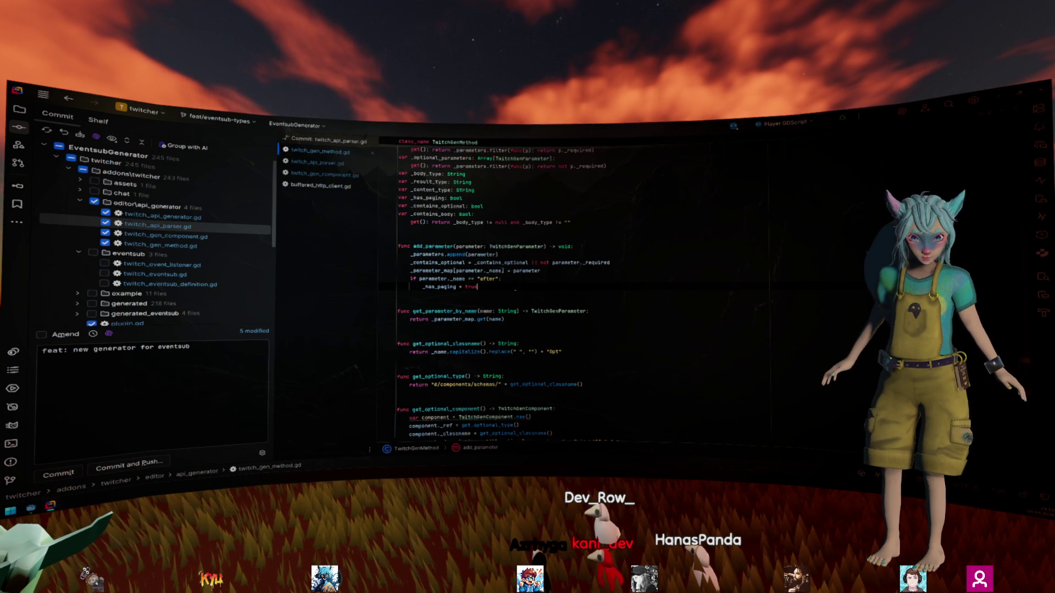
{"action": "left_click", "coordinate": [473, 319]}
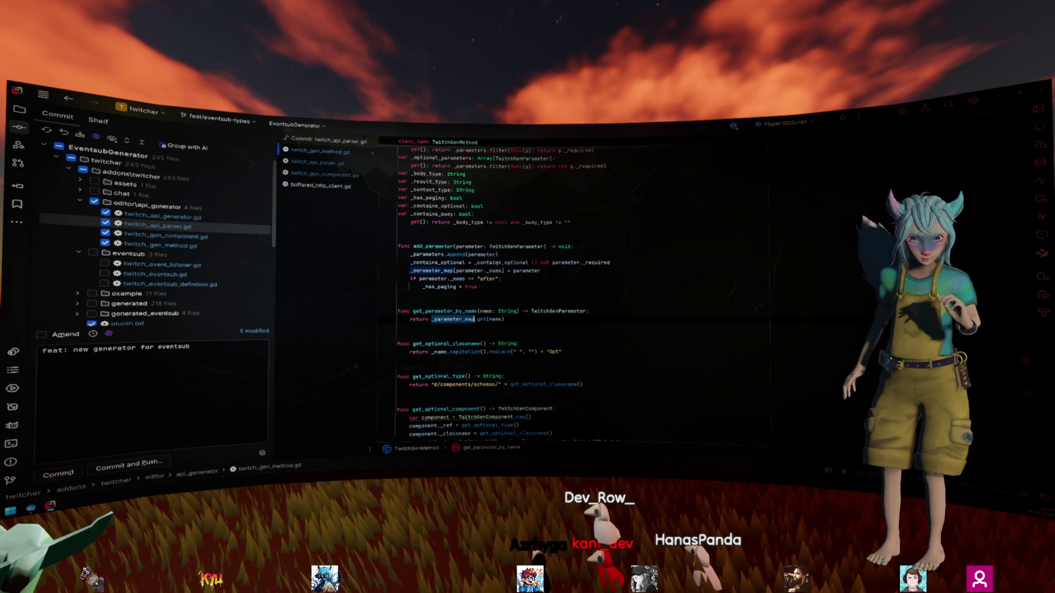
{"action": "scroll", "coordinate": [435, 224], "scroll_direction": "up", "scroll_amount": 4}
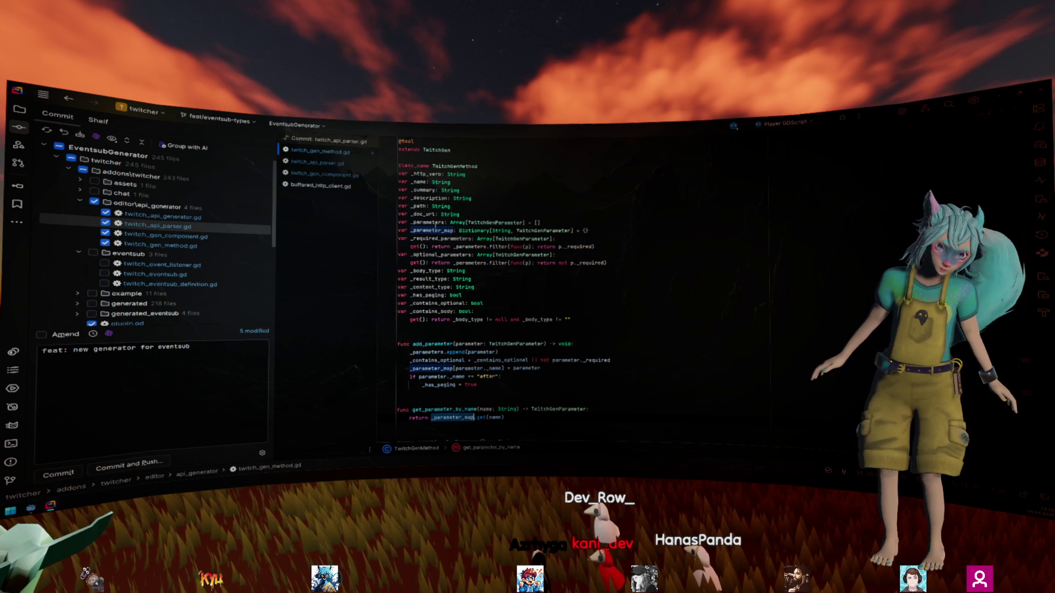
{"action": "scroll", "coordinate": [612, 300], "scroll_direction": "down", "scroll_amount": 10}
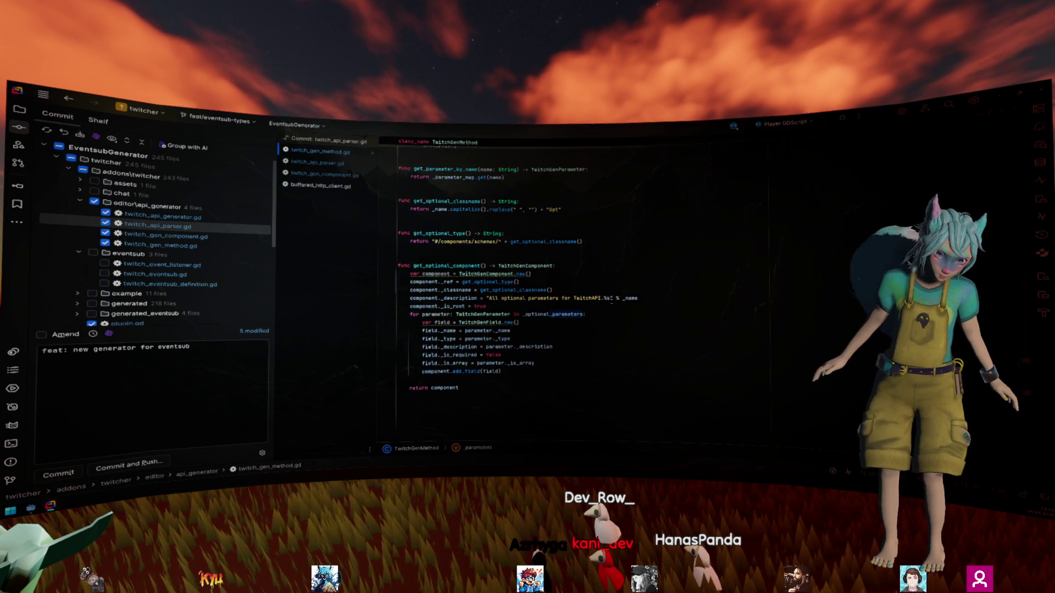
Step: Type component as TwitchGenComponent and field as TwitchGenField, then list _parameters usages
{"action": "left_click", "coordinate": [453, 274]}
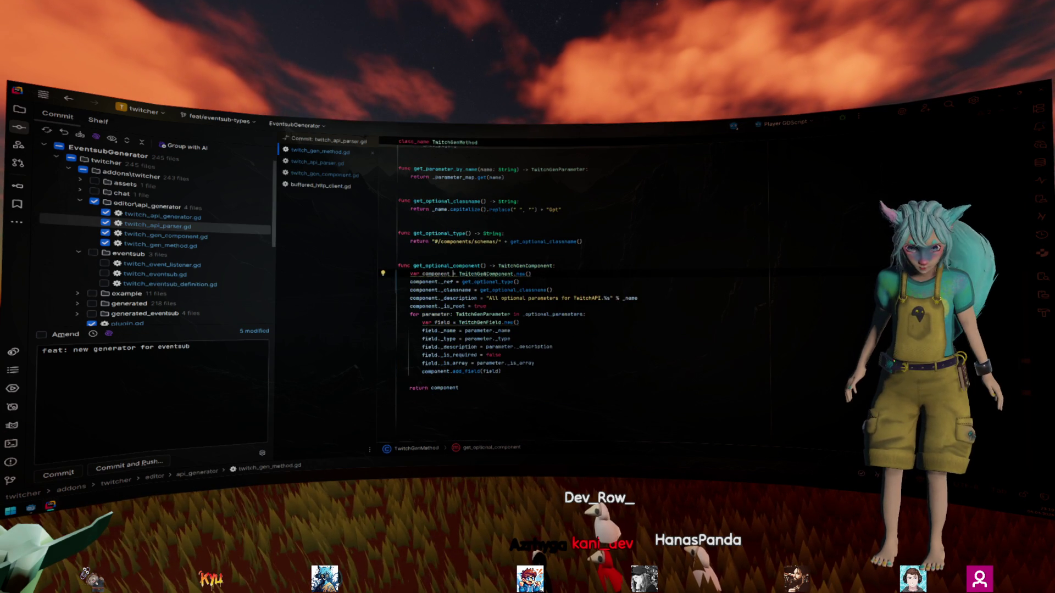
{"action": "type", "text": ": TwitchGenComponent"}
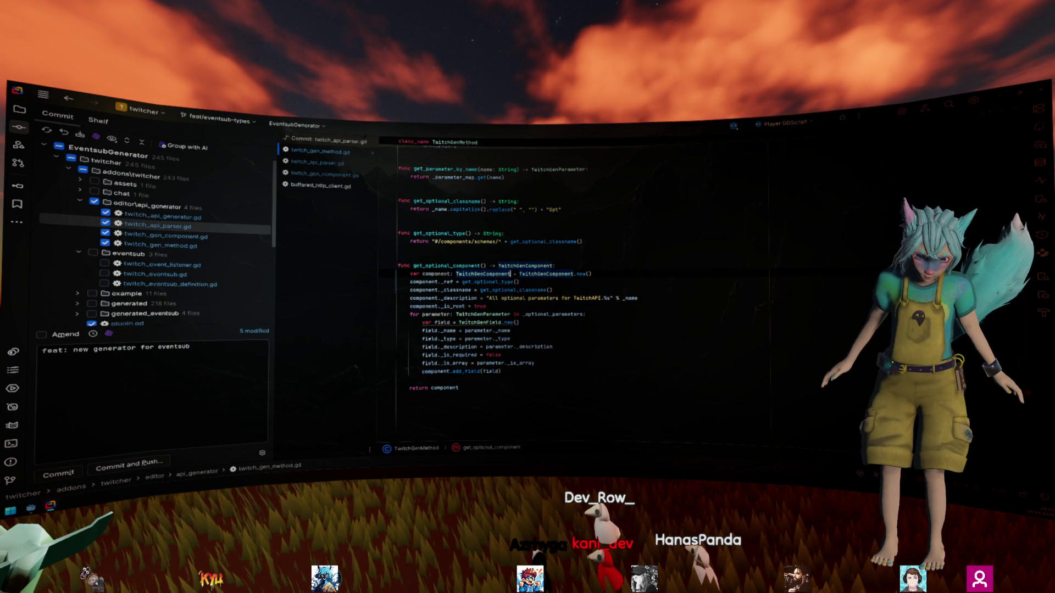
{"action": "key", "text": "Escape"}
{"action": "type", "text": ": TwitchGenField"}
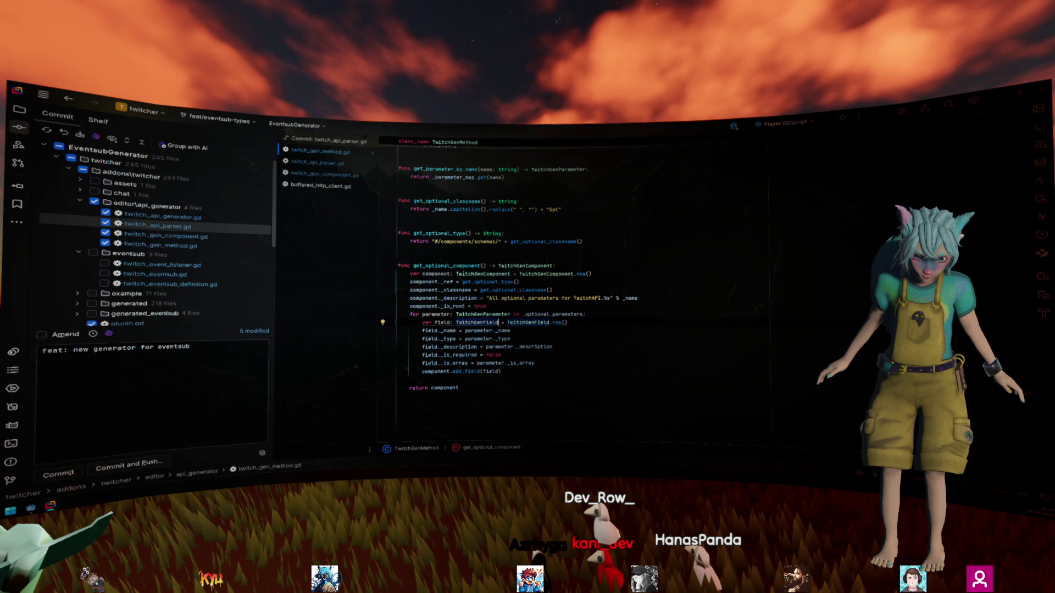
{"action": "scroll", "coordinate": [494, 274], "scroll_direction": "up", "scroll_amount": 10}
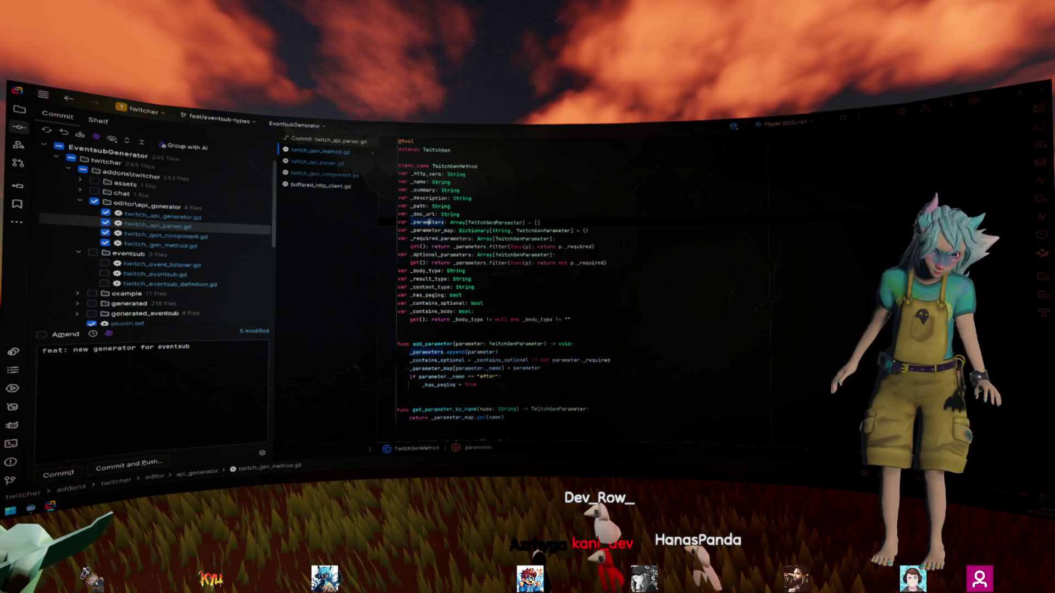
{"action": "left_click", "coordinate": [429, 222], "text": "ctrl"}
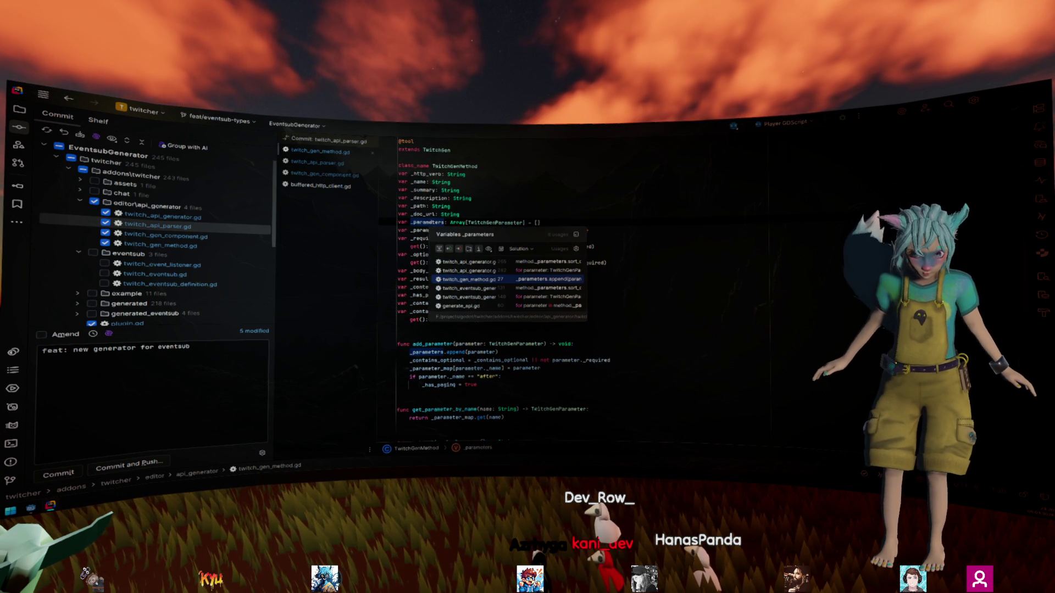